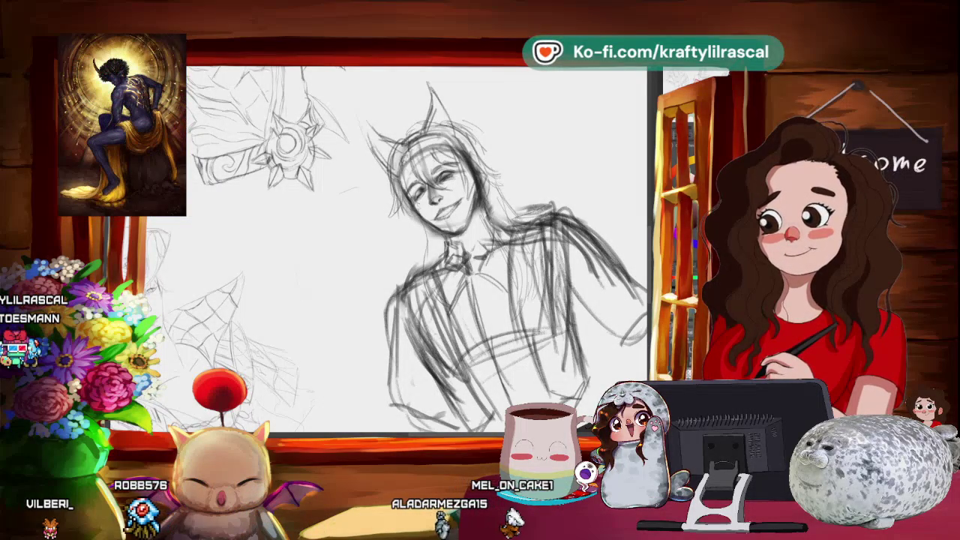
- Zoom and pan to centre the horned sketch upright, then lasso its head and ears
scroll(651, 150, down, 2)
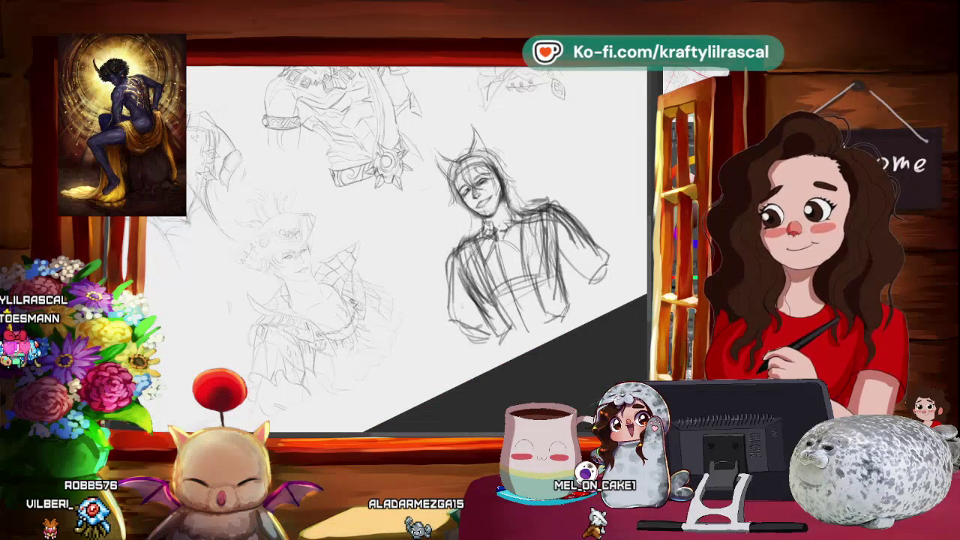
scroll(397, 247, right, 5)
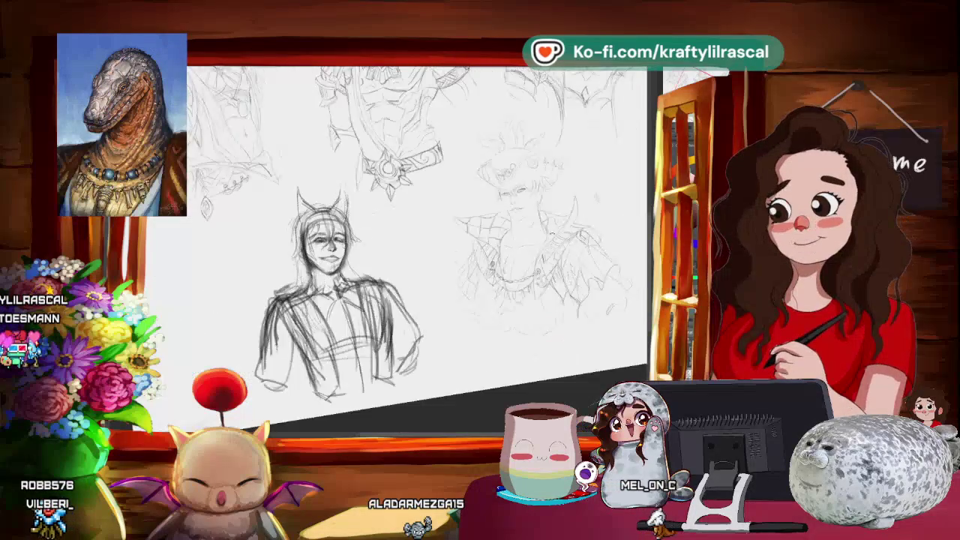
scroll(405, 248, up, 3)
scroll(420, 262, up, 3)
scroll(523, 223, left, 2)
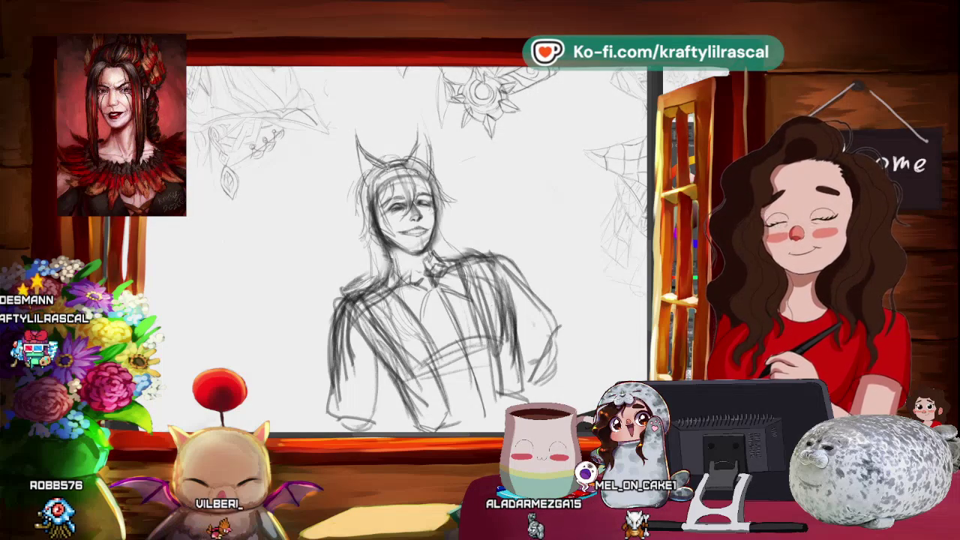
drag(375, 134, 396, 200)
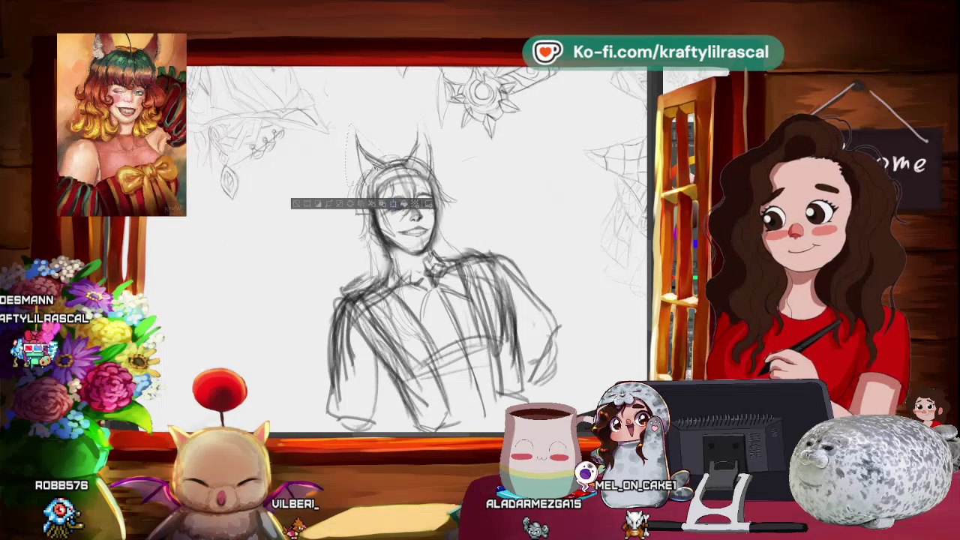
- Transform the selected ear, then reselect the area around it and transform it again
click(395, 201)
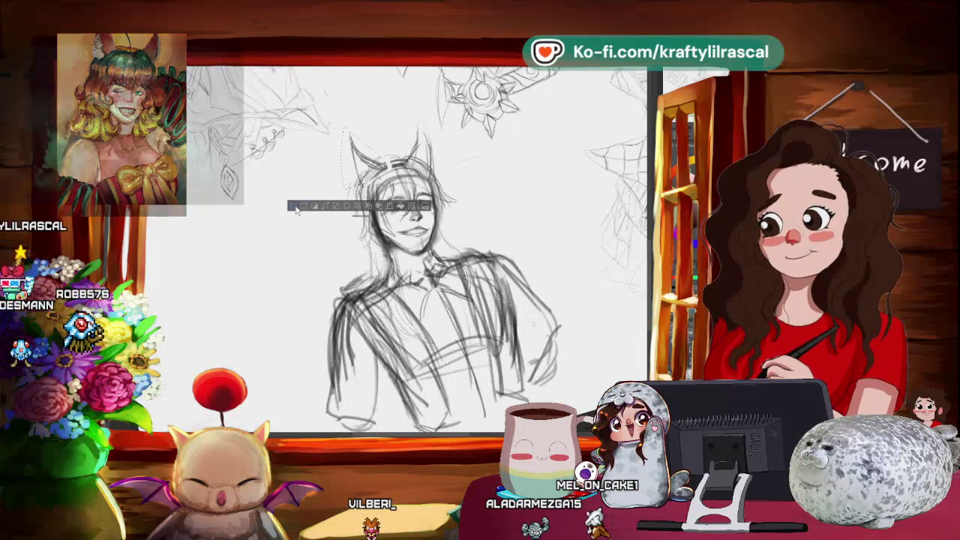
key(Return)
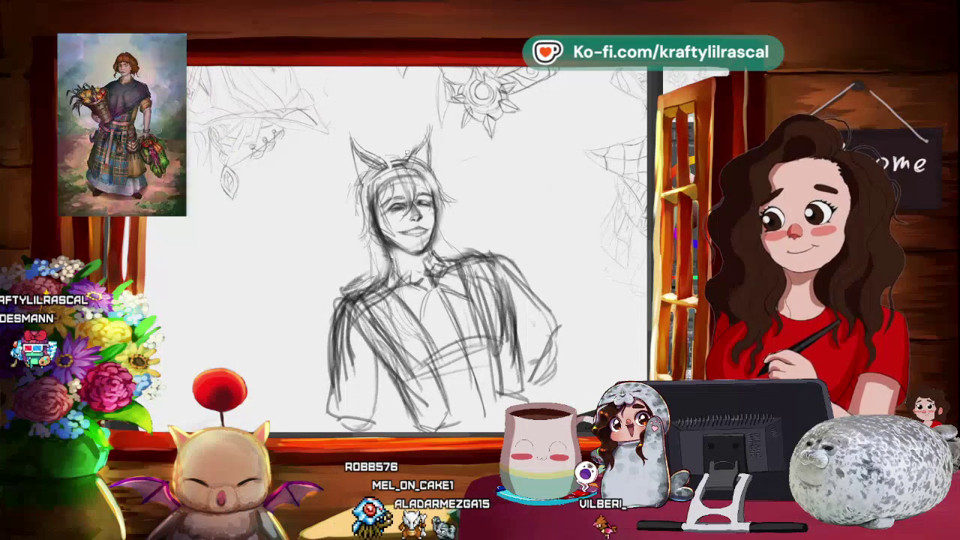
drag(411, 126, 447, 174)
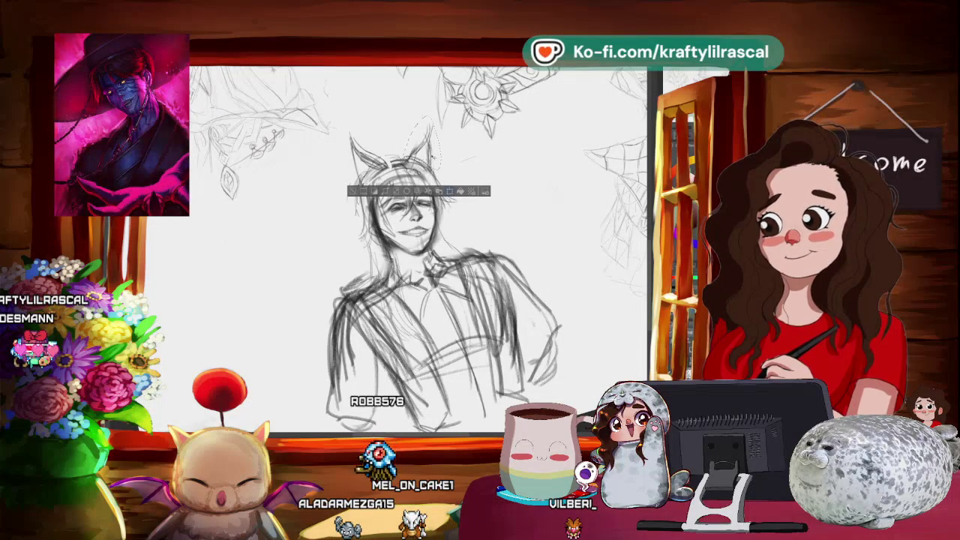
key(ctrl+t)
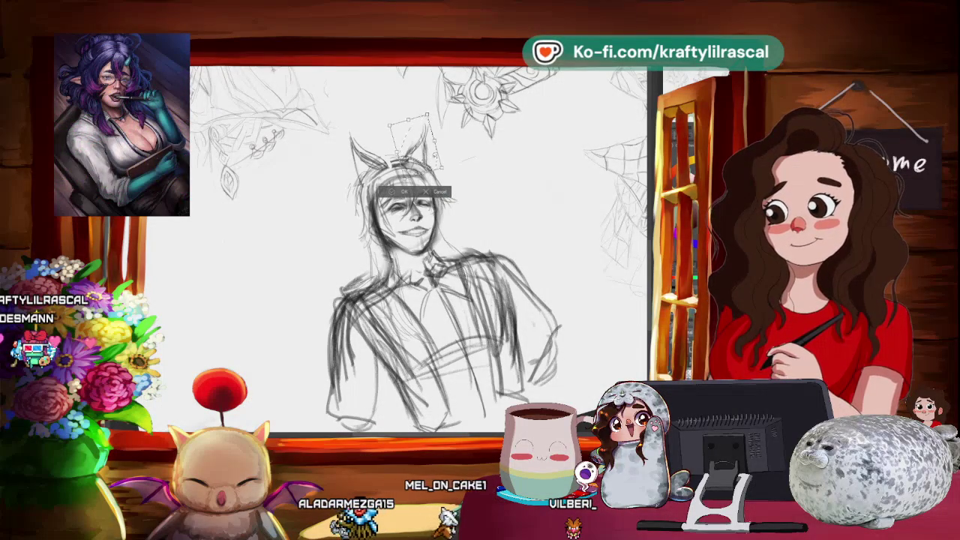
key(Return)
key(ctrl+d)
- Tilt the view and reposition the part near the ear, then mirror the view to check proportions
drag(356, 192, 473, 154)
scroll(443, 270, up, 2)
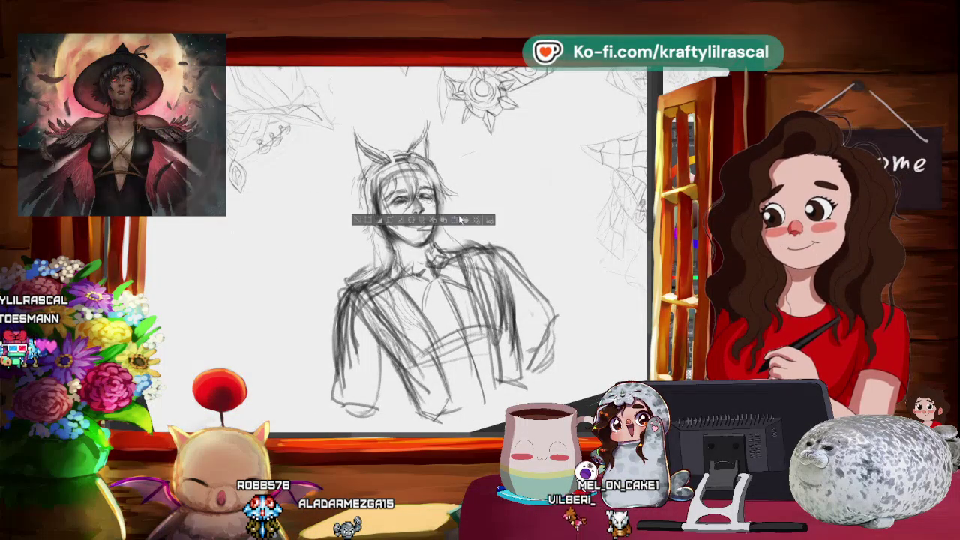
click(461, 219)
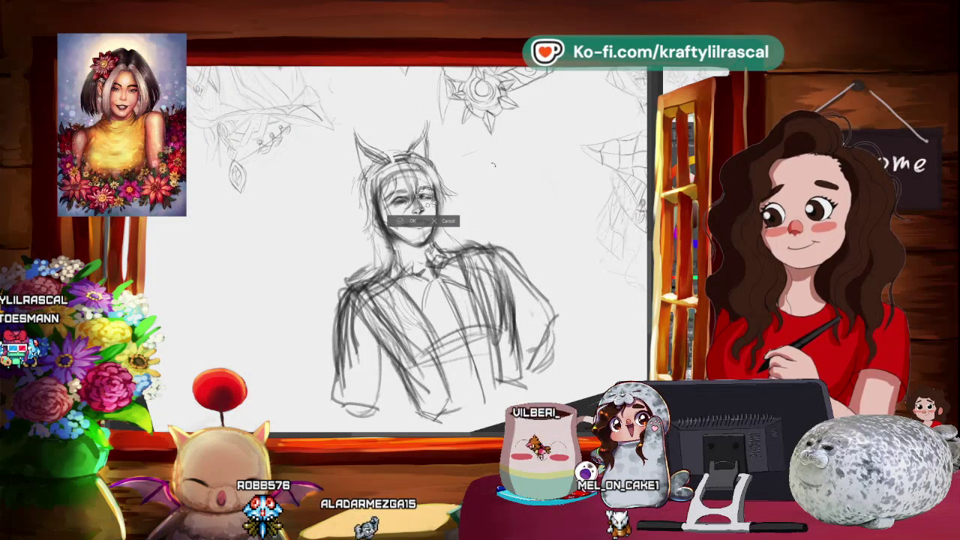
key(Return)
key(ctrl+d)
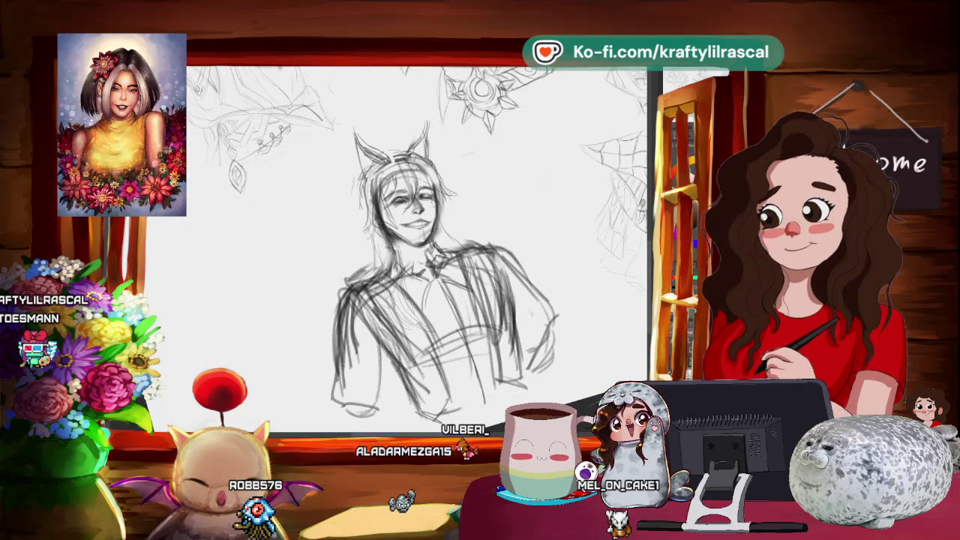
key(h)
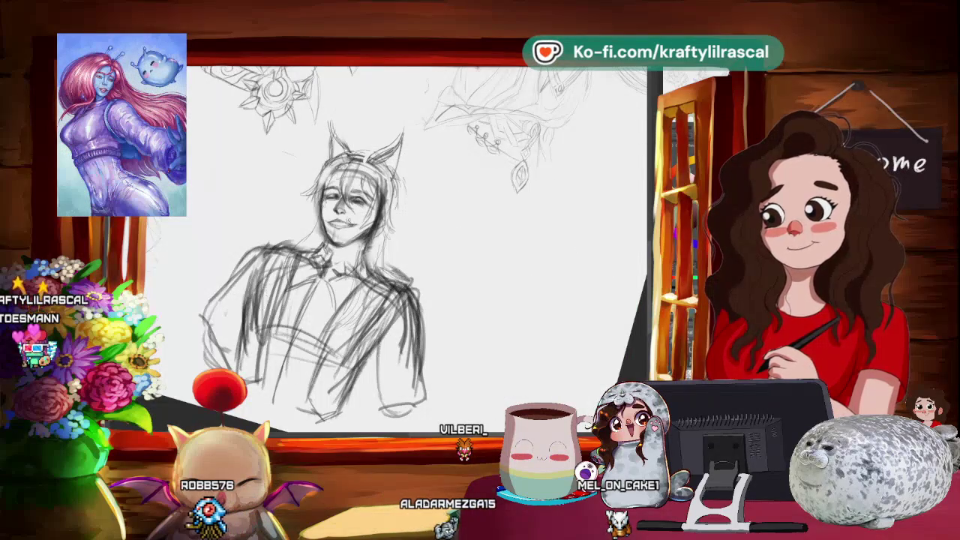
mouse_move(480, 197)
mouse_down()
mouse_move(439, 192)
mouse_move(460, 173)
mouse_up()
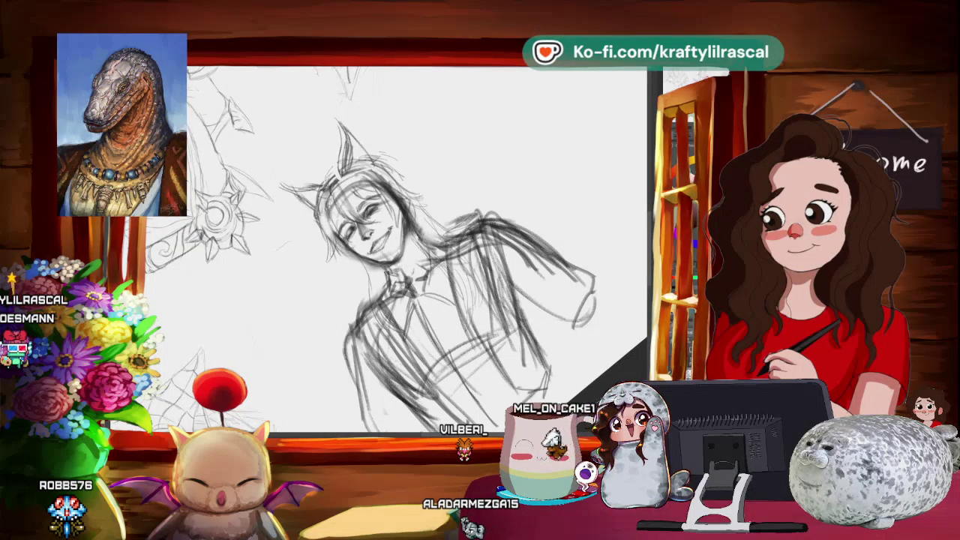
- Pencil long hair strands past both shoulders, zooming and levelling the view as needed
scroll(549, 140, down, 3)
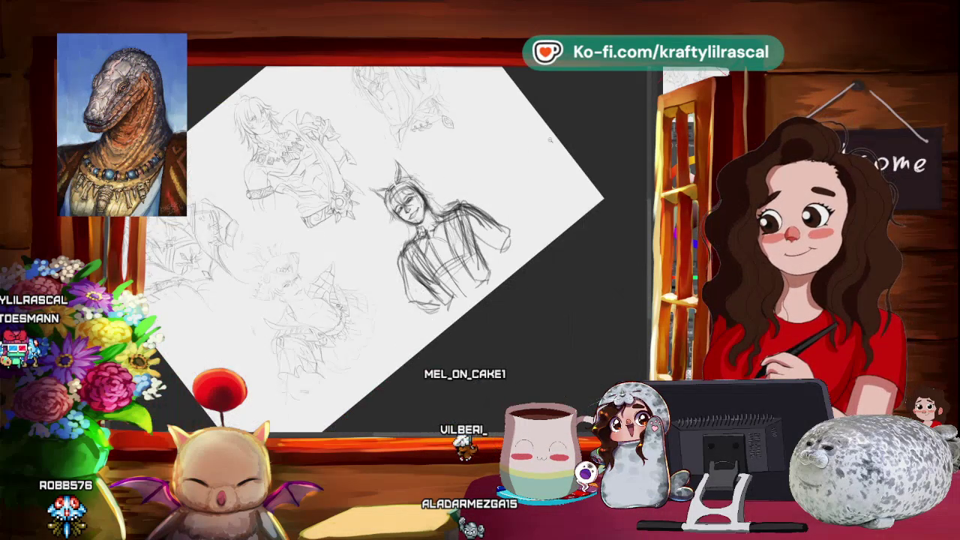
scroll(477, 179, up, 3)
scroll(525, 206, up, 1)
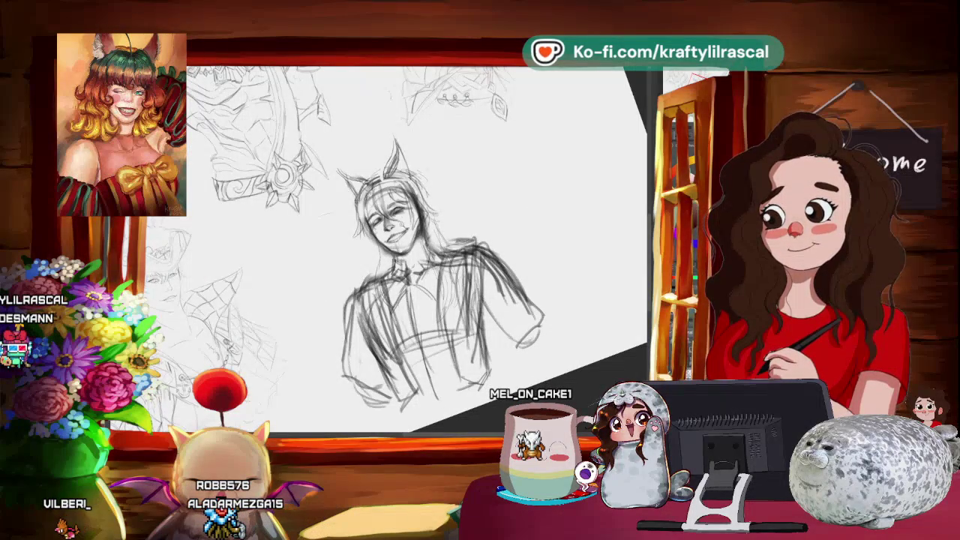
scroll(443, 255, up, 2)
scroll(443, 255, up, 2)
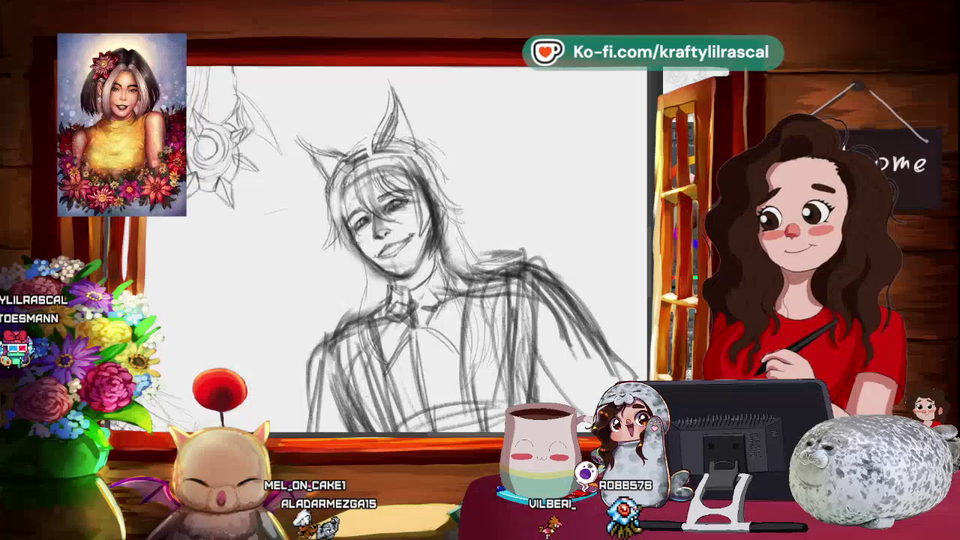
scroll(564, 200, down, 3)
key(ctrl+@)
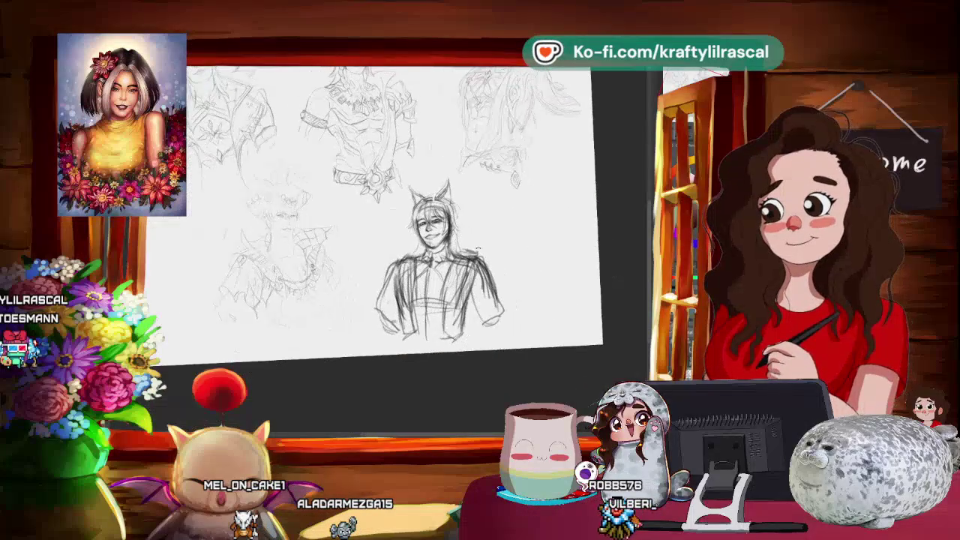
scroll(563, 200, up, 3)
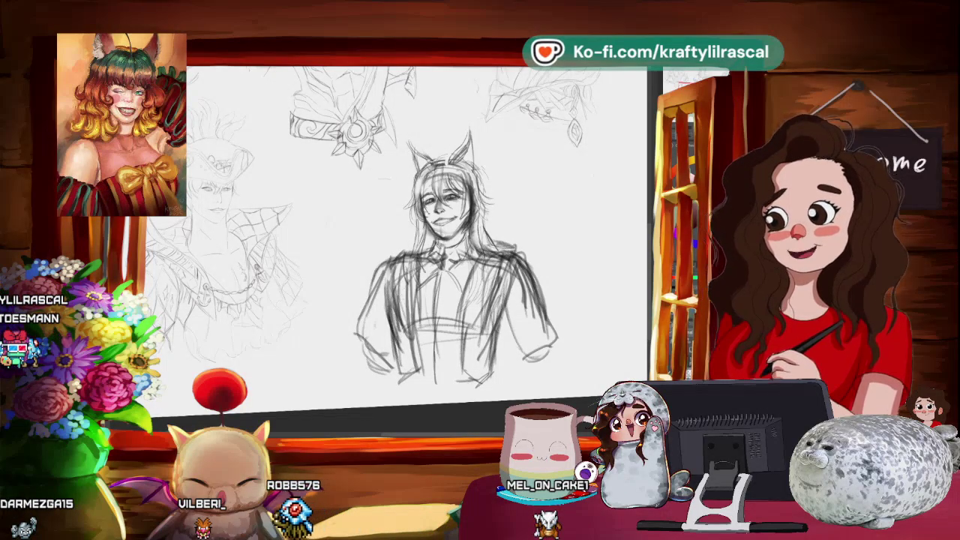
- Zoom in on the face and rotate the view to a comfortable drawing angle
scroll(450, 247, up, 2)
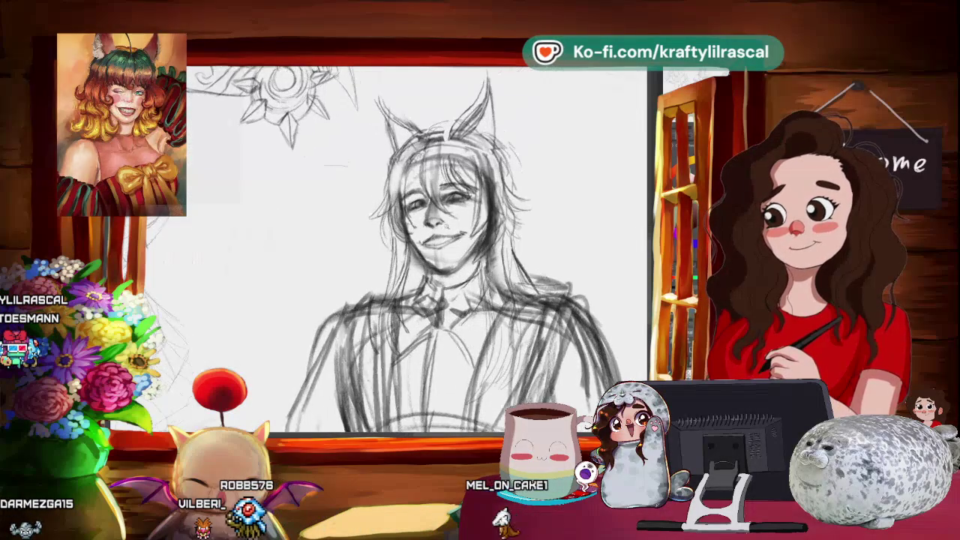
scroll(450, 247, up, 2)
scroll(420, 225, down, 1)
scroll(420, 225, down, 1)
scroll(420, 225, down, 2)
scroll(420, 225, down, 1)
scroll(534, 187, up, 2)
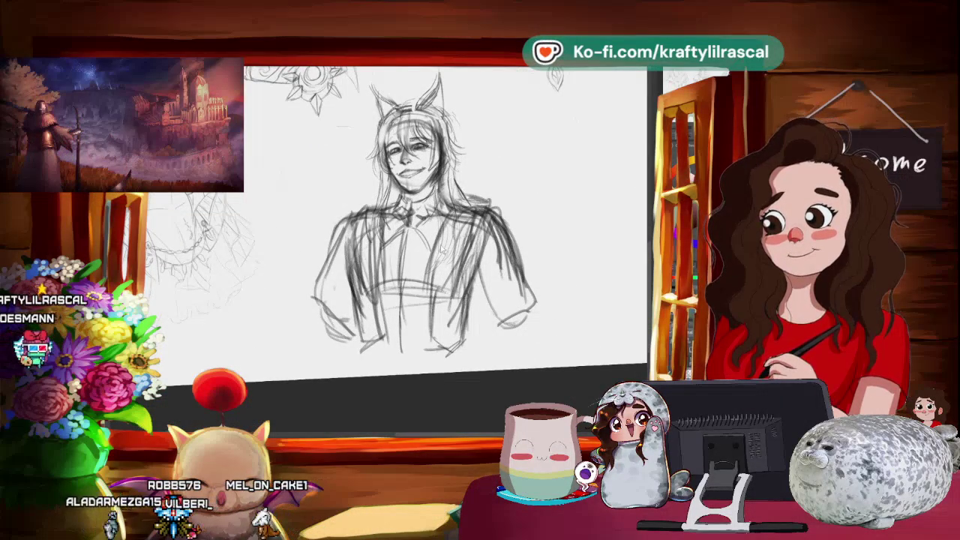
scroll(465, 170, down, 1)
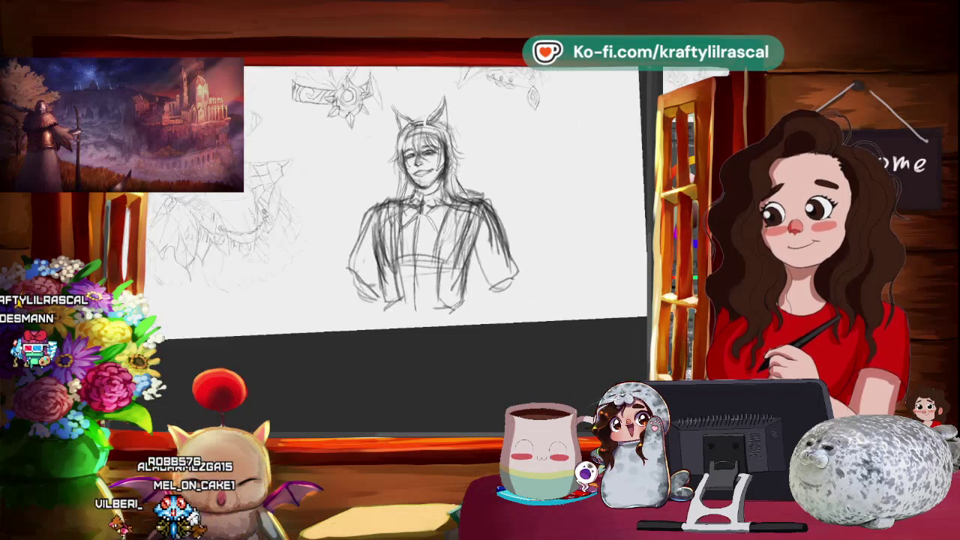
scroll(457, 172, down, 1)
scroll(464, 150, up, 1)
scroll(463, 150, up, 1)
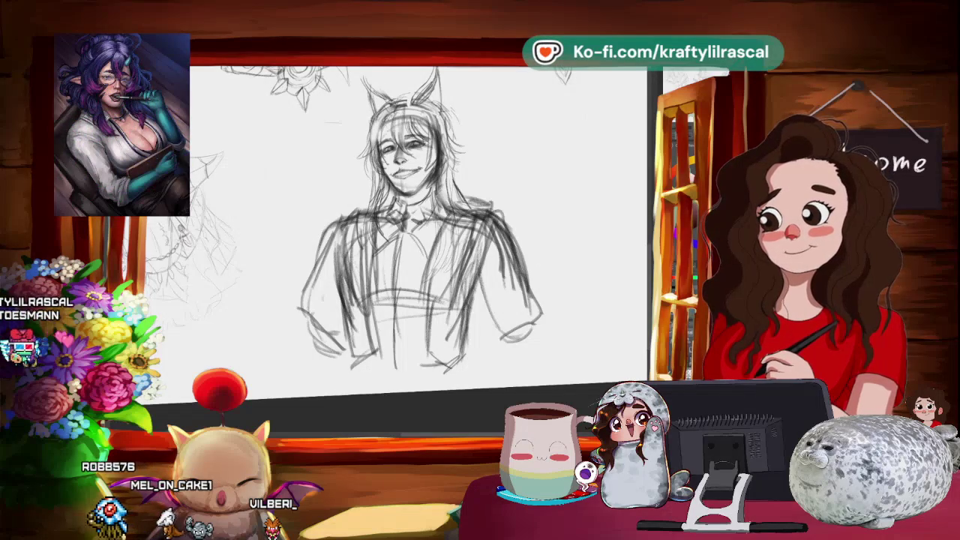
drag(420, 225, 465, 270)
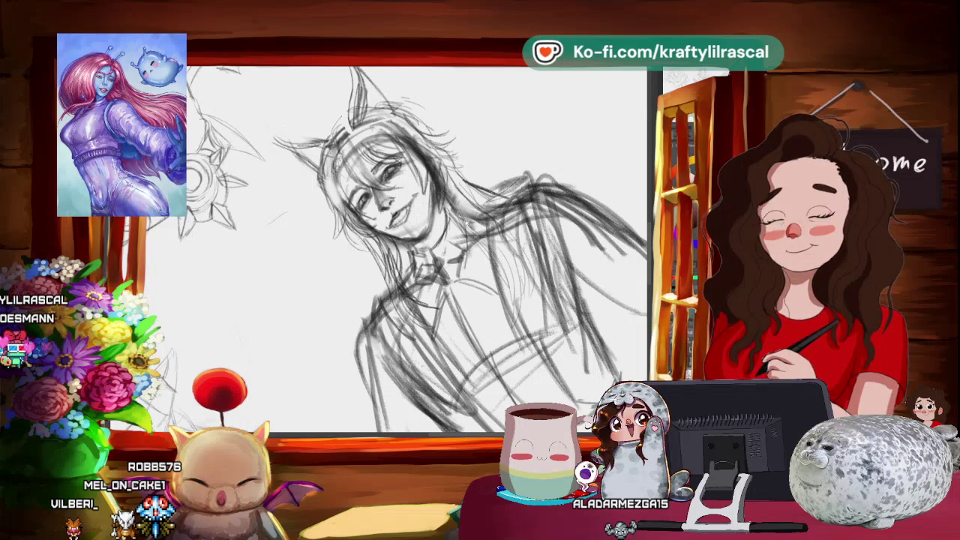
- Erase the old mouth lines and redraw a broad open smile with closed eyes
key(ctrl+0)
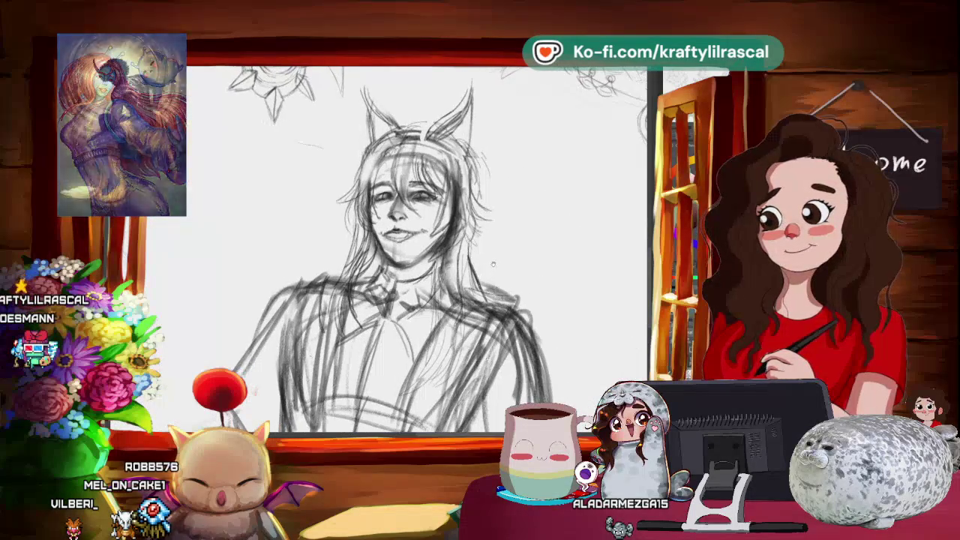
mouse_move(493, 264)
mouse_down()
mouse_move(530, 239)
mouse_move(278, 236)
mouse_up()
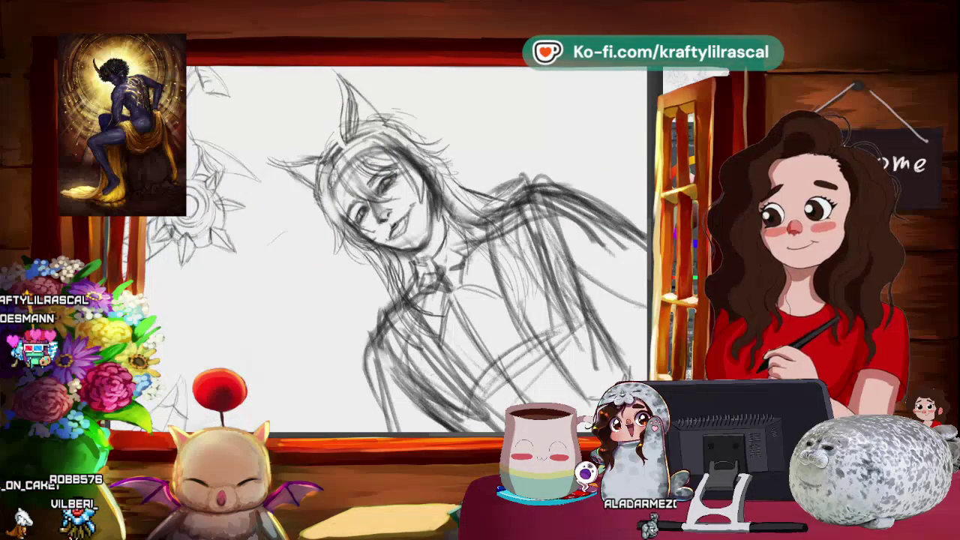
drag(394, 224, 405, 215)
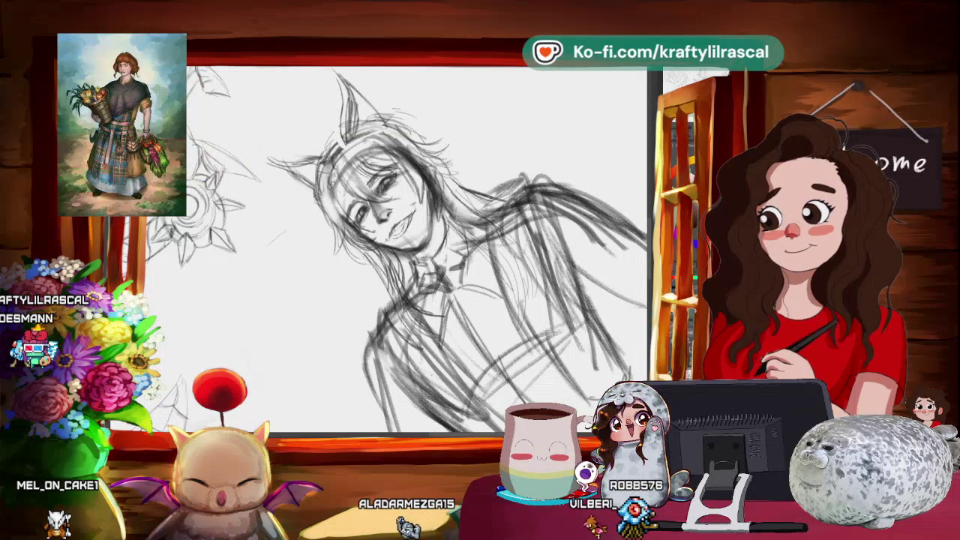
drag(420, 247, 450, 270)
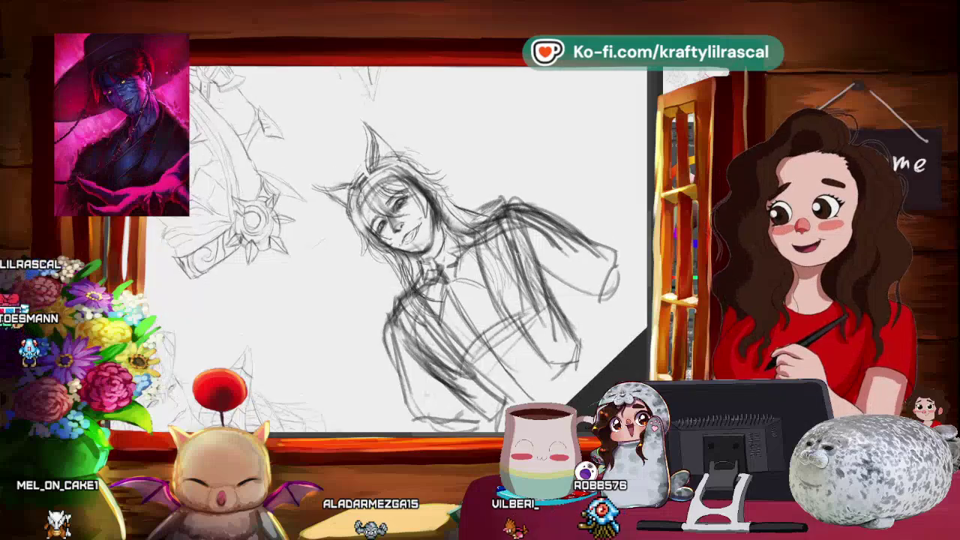
- Zoom in on the head, lasso the eyes and put them in a transform box
scroll(245, 205, up, 2)
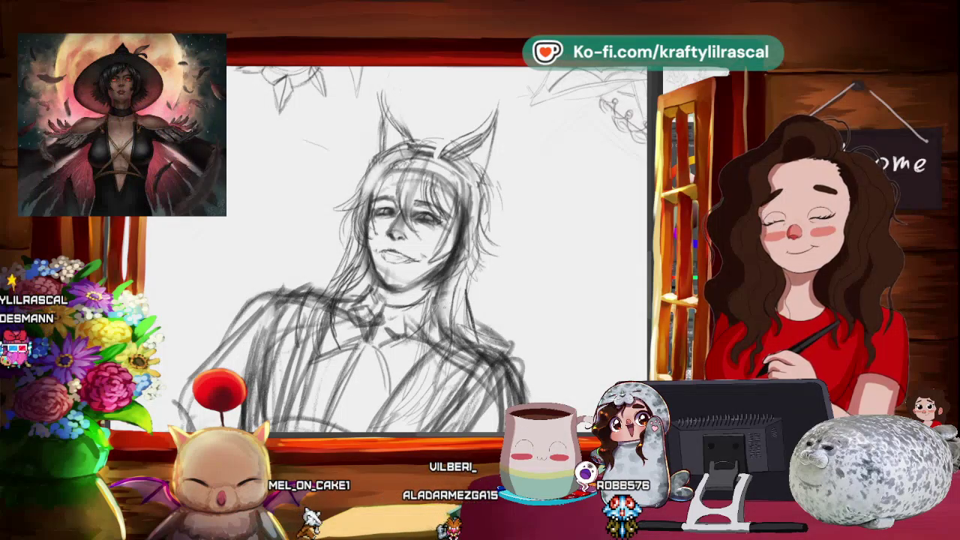
drag(450, 300, 487, 270)
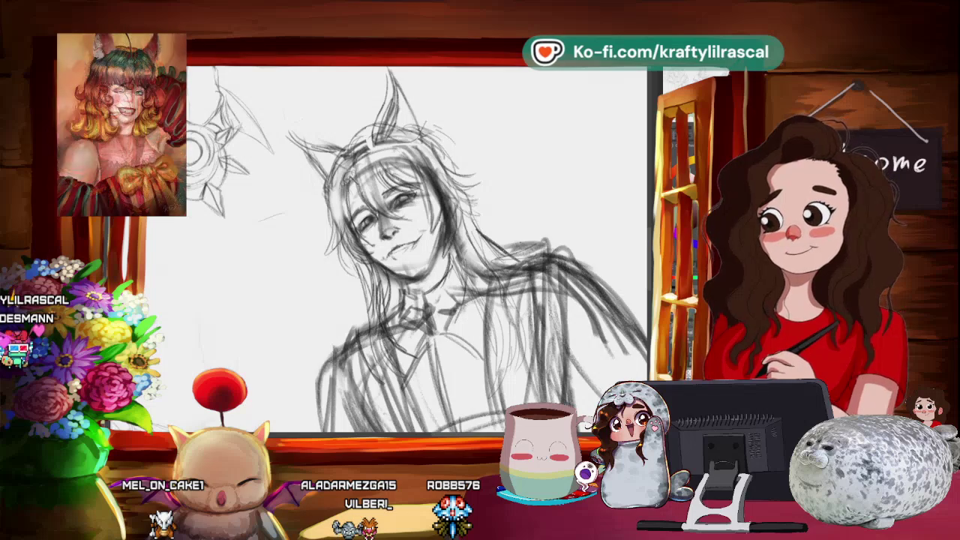
key(ctrl+0)
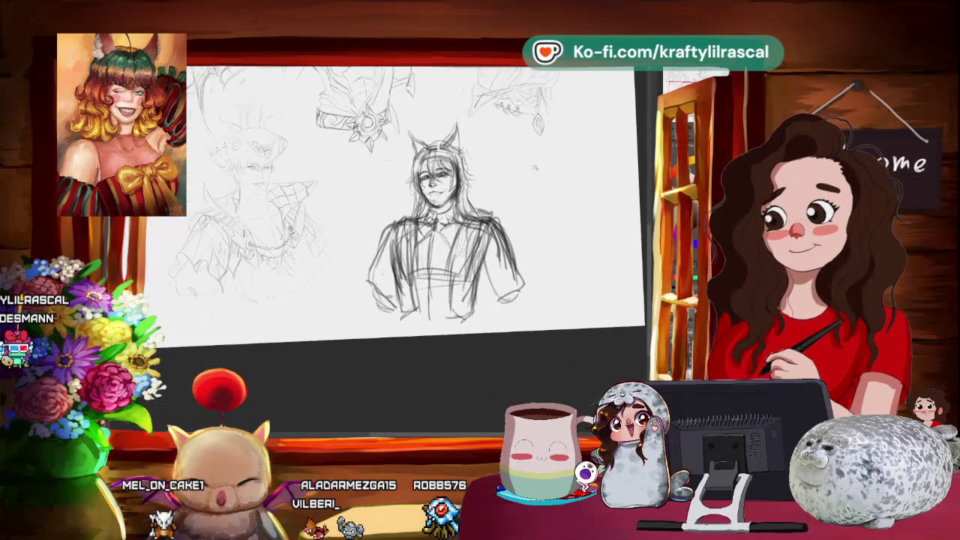
click(450, 192)
click(465, 150)
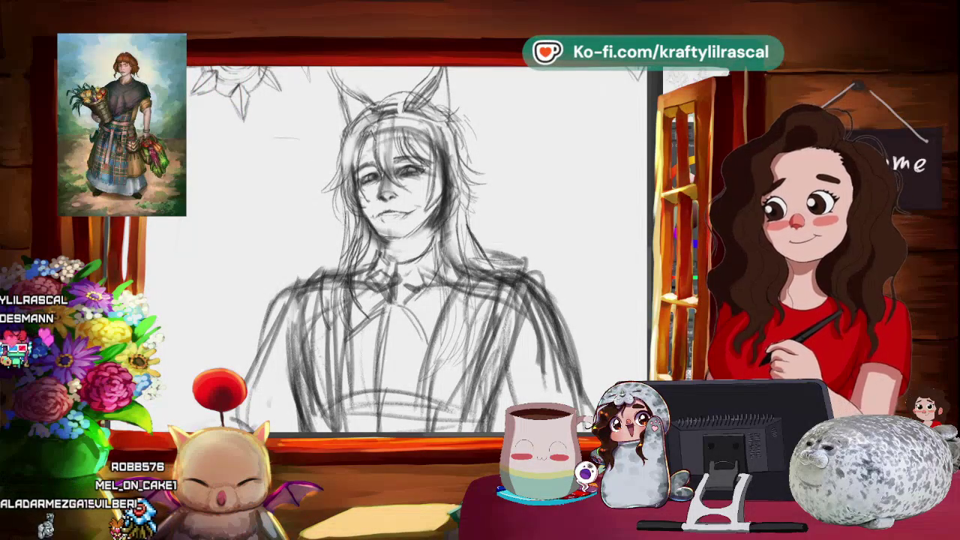
drag(405, 248, 450, 255)
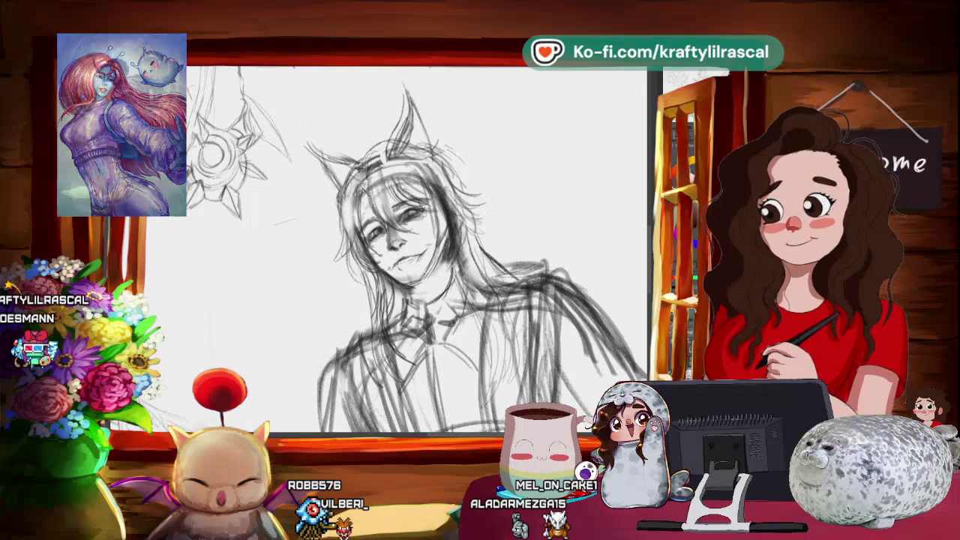
click(443, 243)
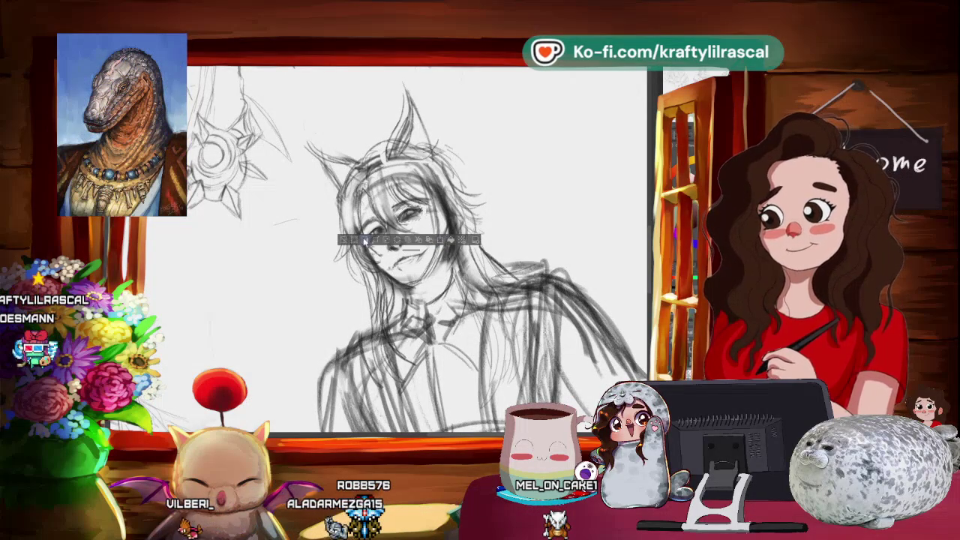
- Commit the eye transform, apply a second Ctrl+T adjustment, then clear the selection
key(Return)
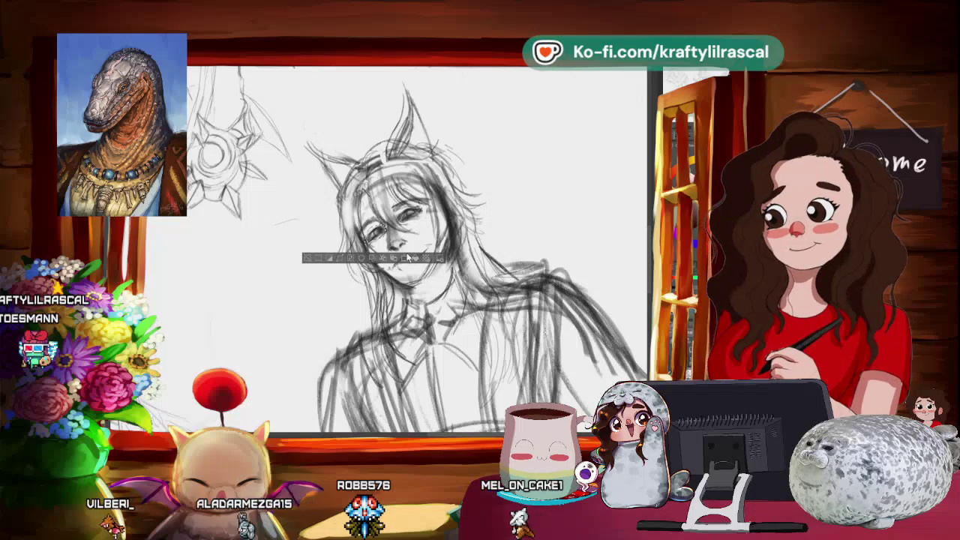
key(ctrl+t)
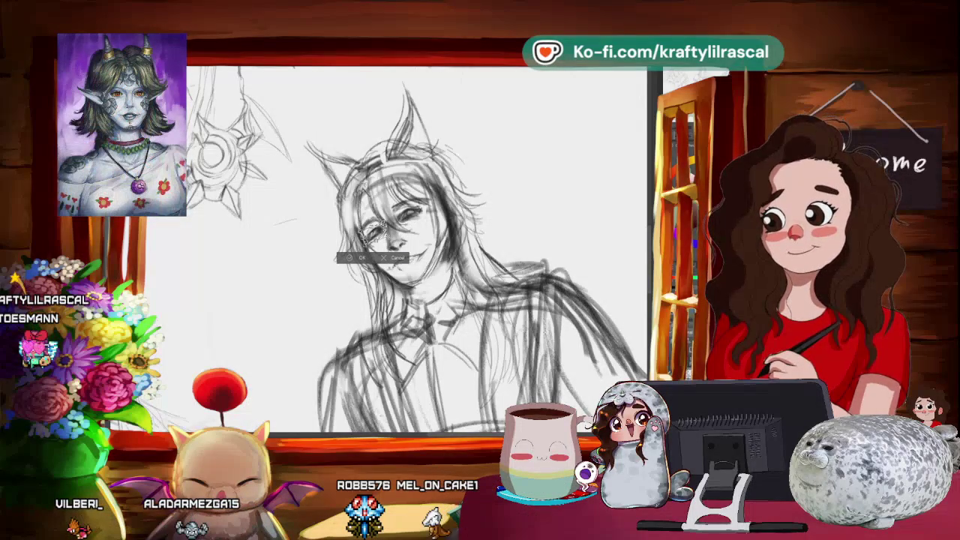
click(311, 257)
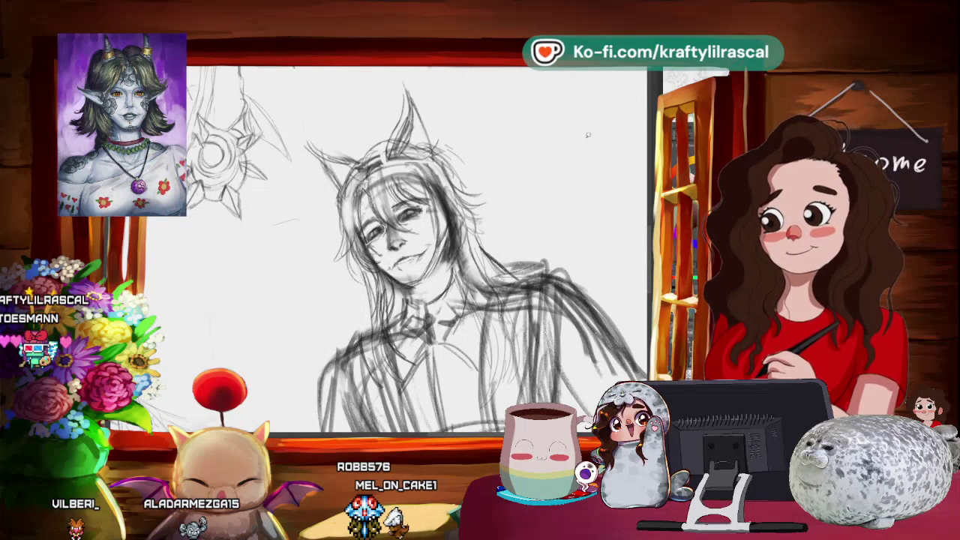
scroll(564, 114, down, 2)
scroll(564, 115, down, 2)
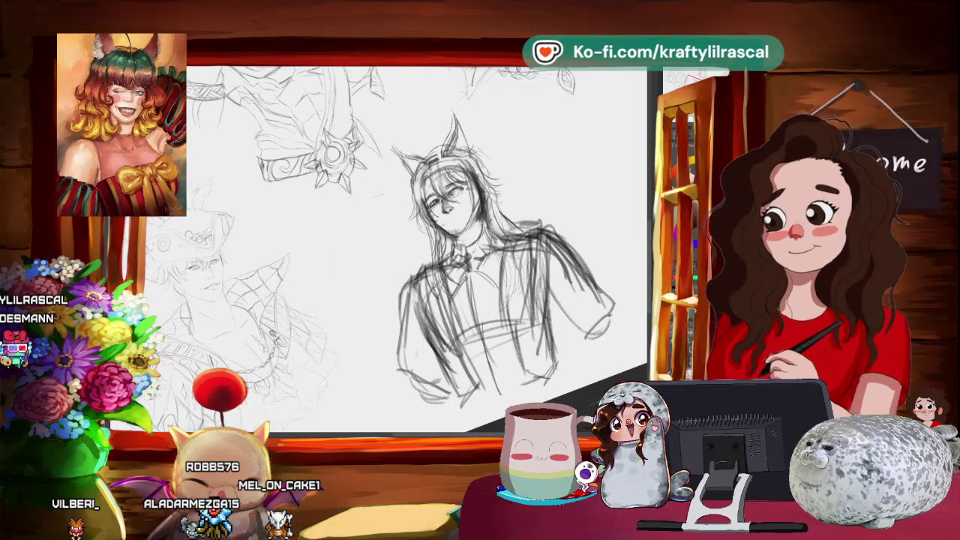
scroll(488, 161, up, 1)
- Redraw the eyes as downcast, nearly closed lids and commit the transform
scroll(487, 161, up, 1)
scroll(488, 161, up, 1)
scroll(488, 161, up, 1)
scroll(469, 250, up, 1)
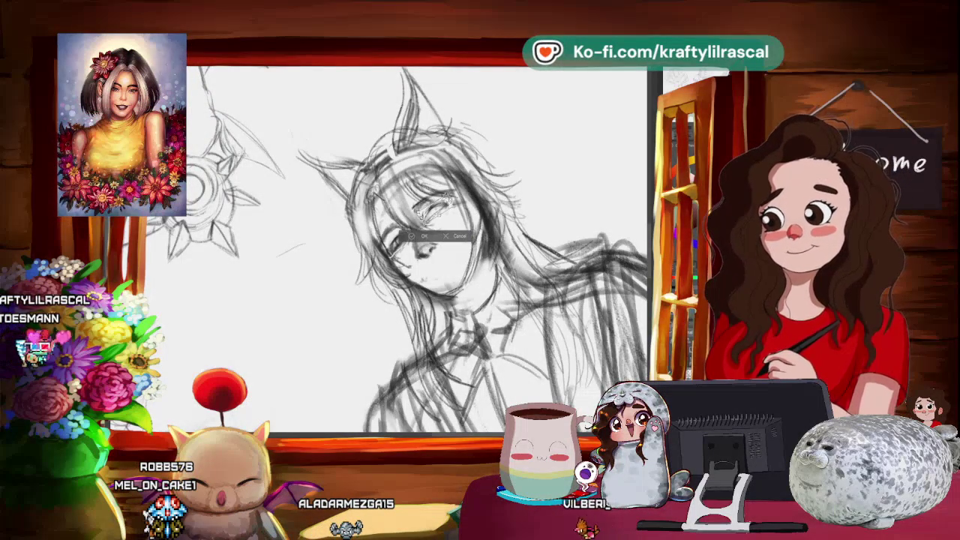
key(Return)
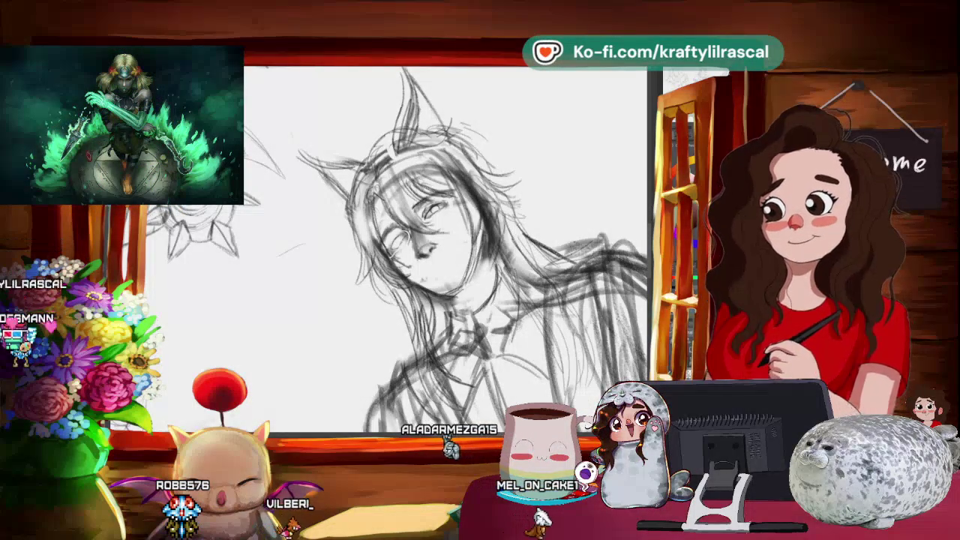
- Mirror the view and transform the eye area into a better-fitting position, then unflip
key(m)
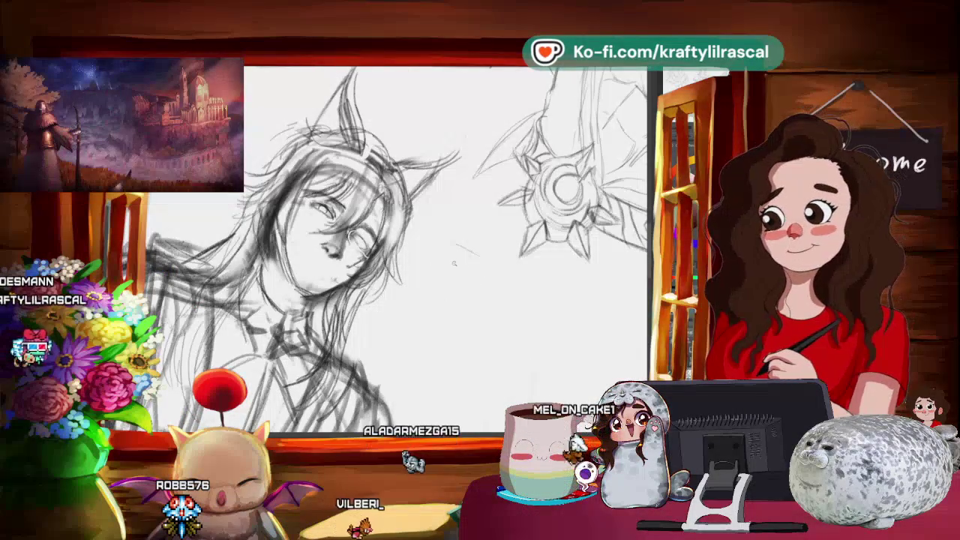
key(ctrl+minus)
key(ctrl+plus)
key(ctrl+plus)
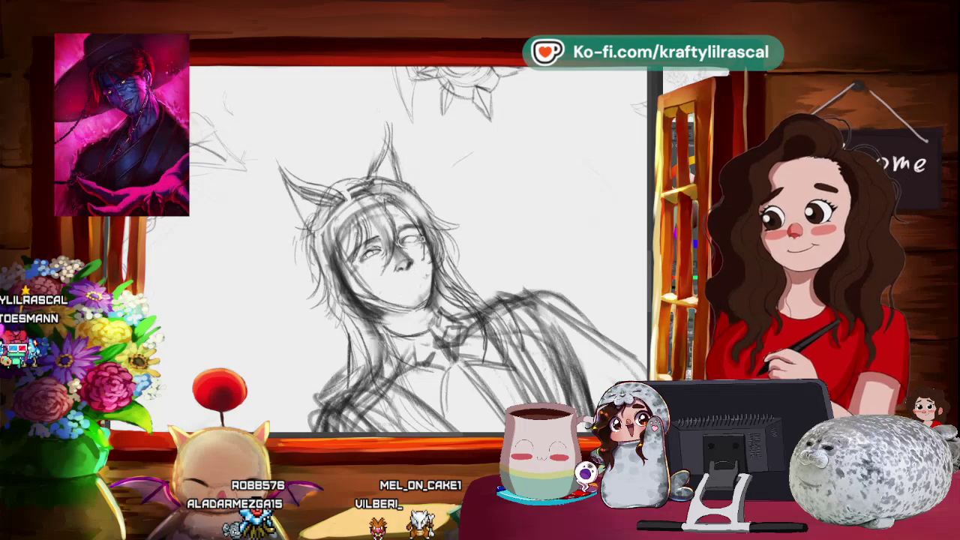
key(ctrl+t)
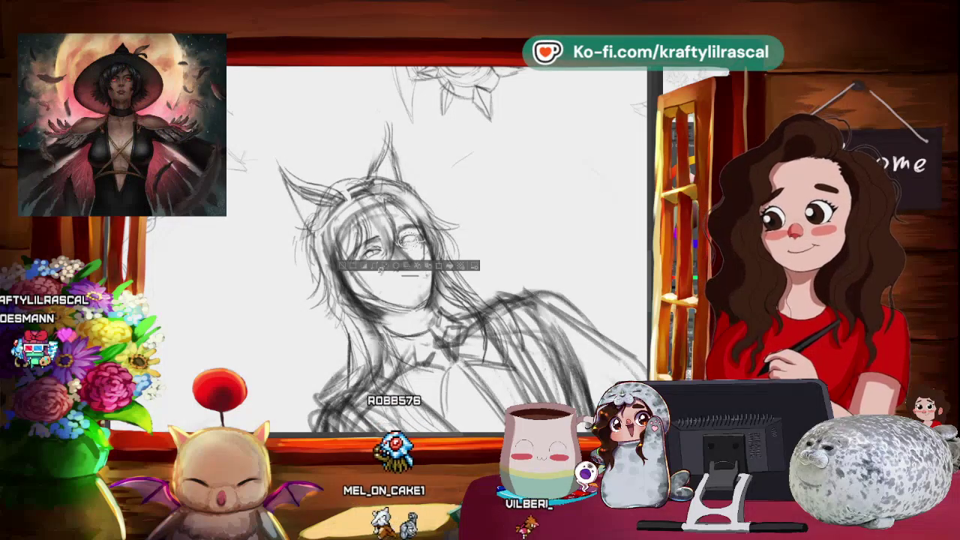
click(389, 268)
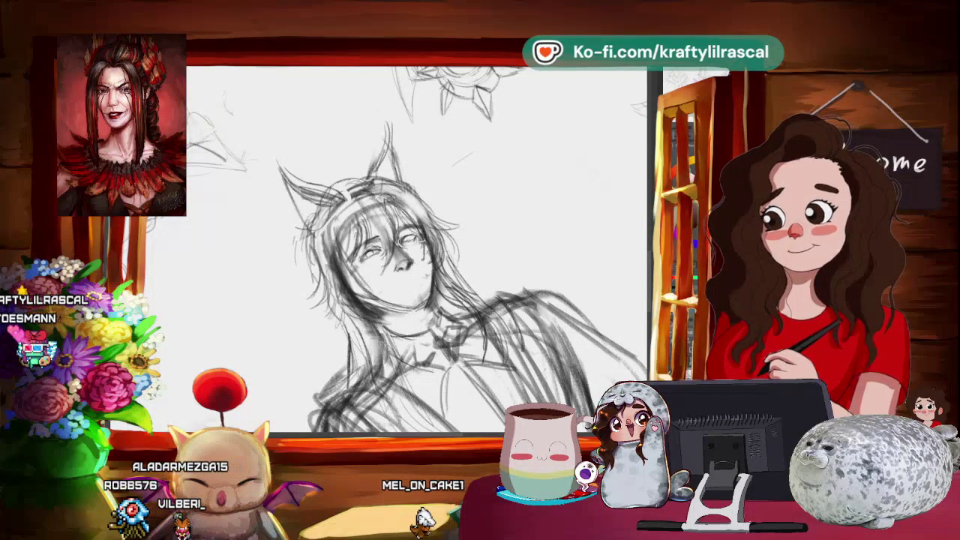
key(h)
key(h)
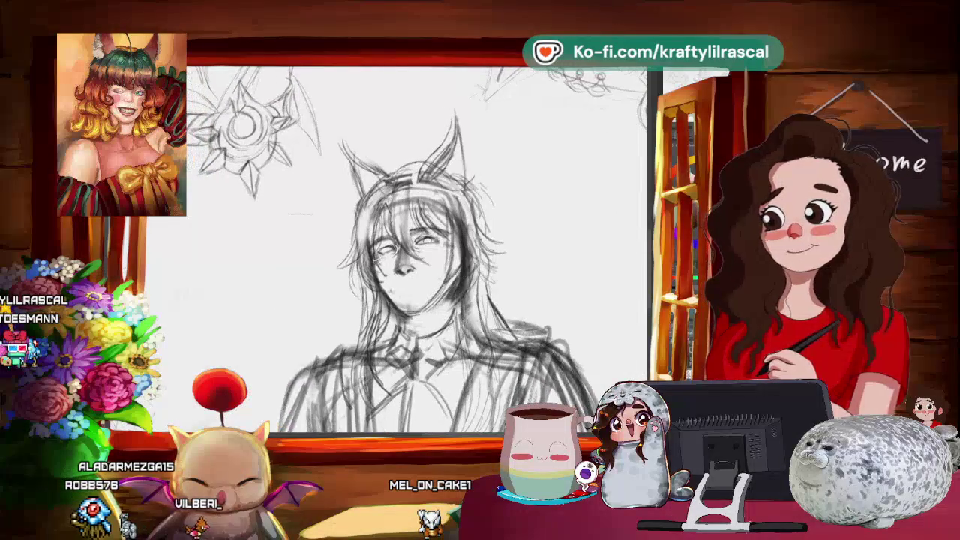
- Refine the face into a gentle smile and lower the sketch layer's opacity
scroll(417, 251, up, 1)
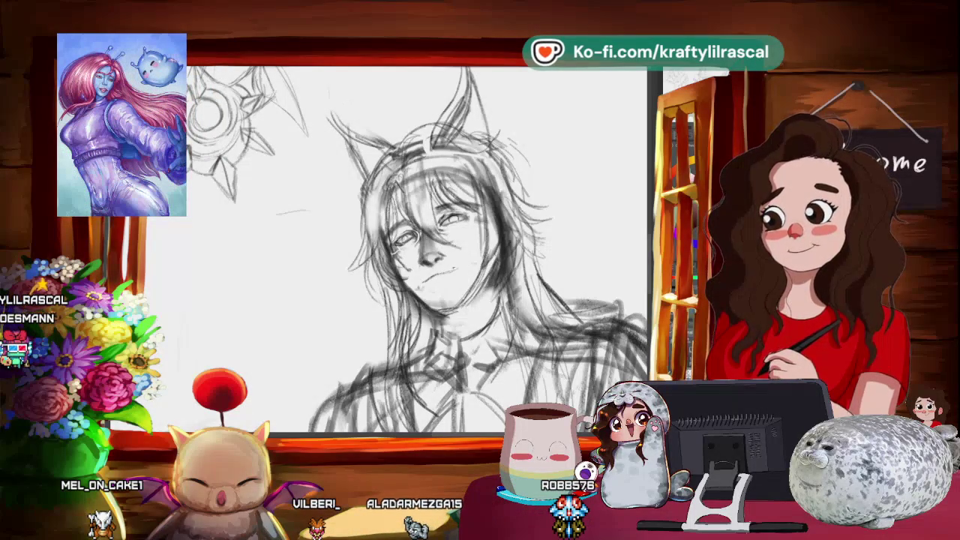
scroll(417, 251, down, 5)
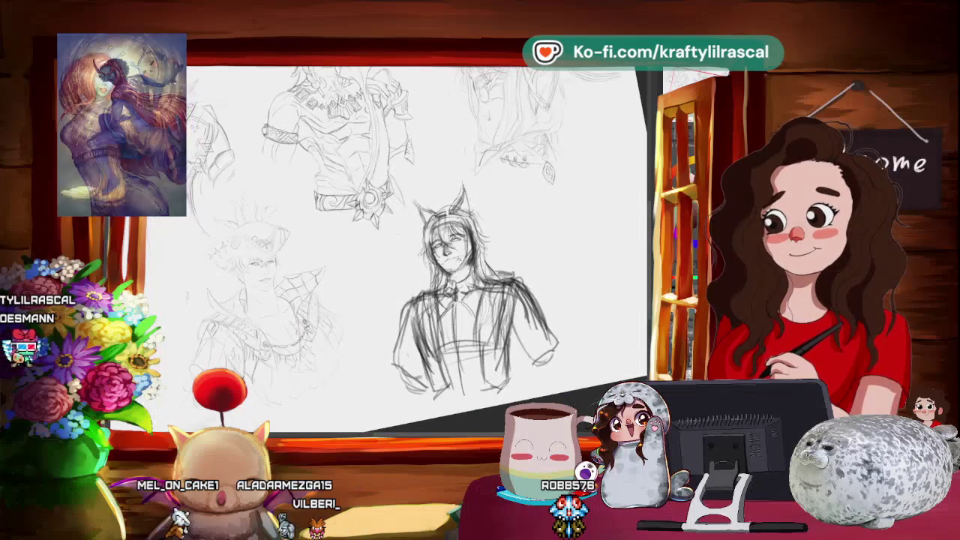
scroll(450, 247, up, 5)
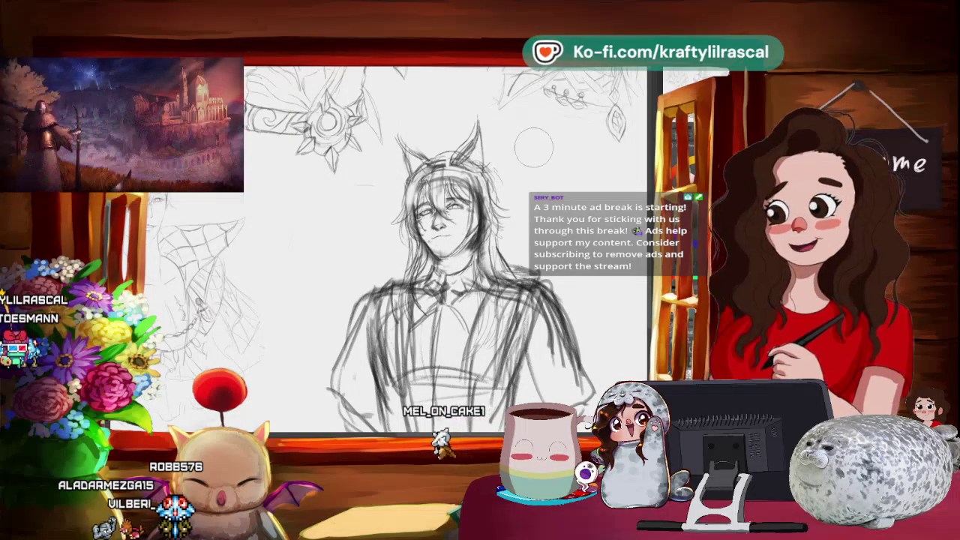
scroll(535, 147, down, 2)
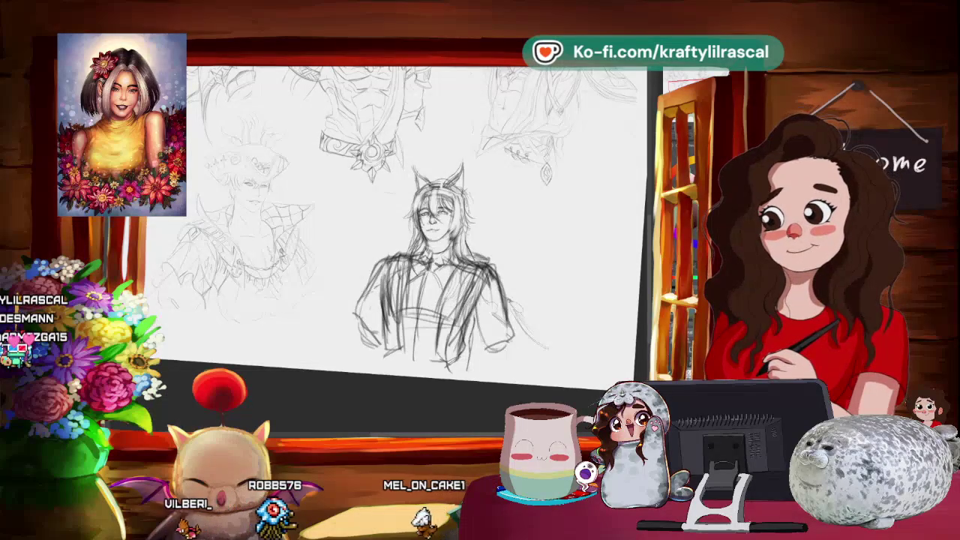
scroll(390, 161, up, 2)
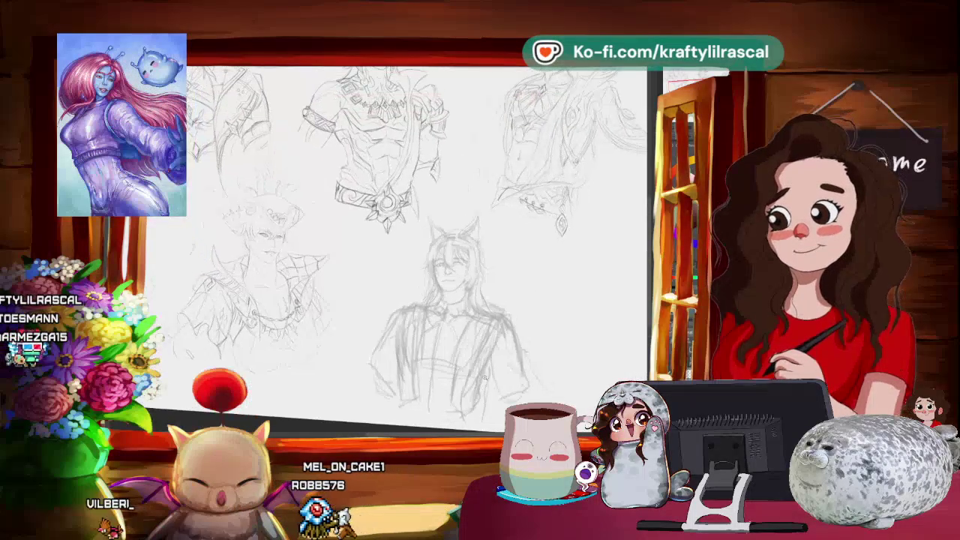
scroll(390, 161, up, 2)
scroll(390, 161, up, 2)
drag(506, 374, 554, 359)
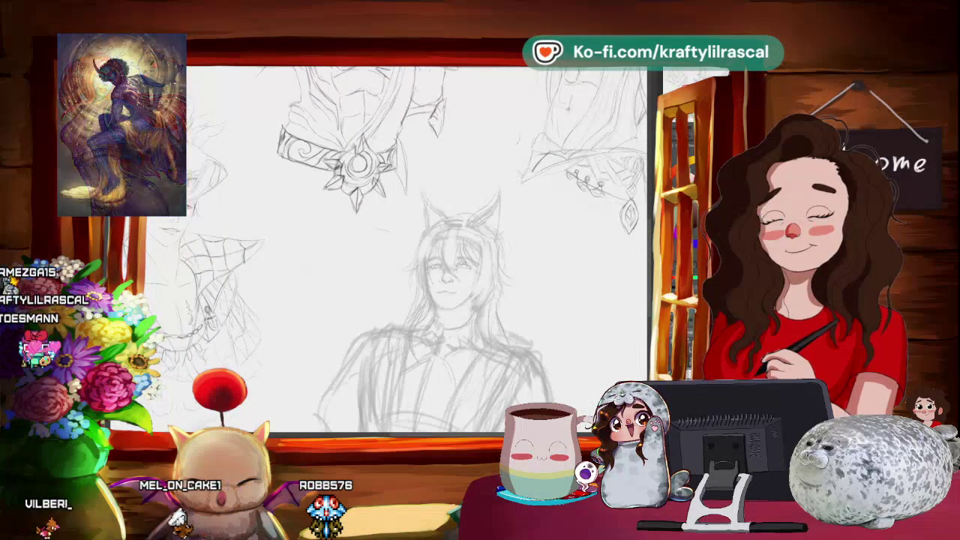
scroll(450, 248, up, 2)
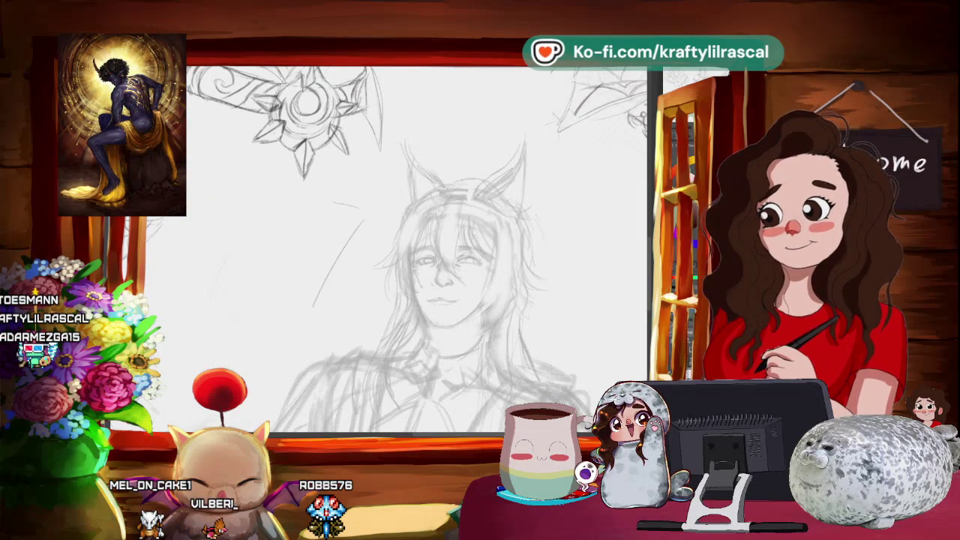
drag(378, 217, 311, 319)
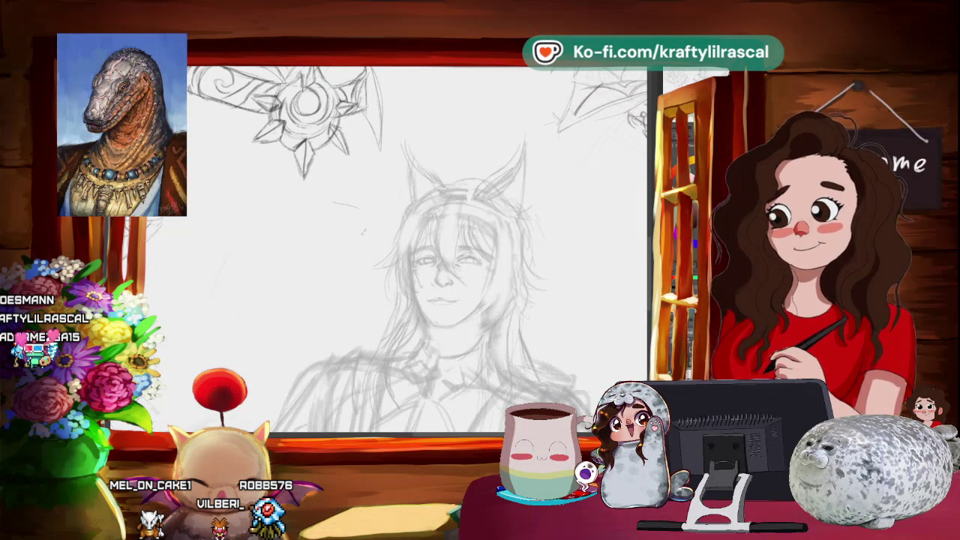
key(ctrl+z)
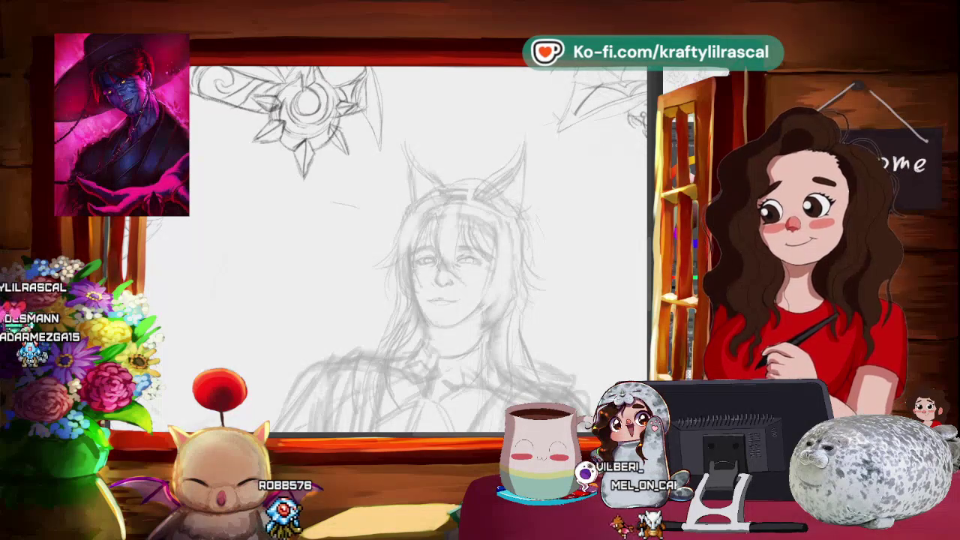
scroll(457, 262, up, 1)
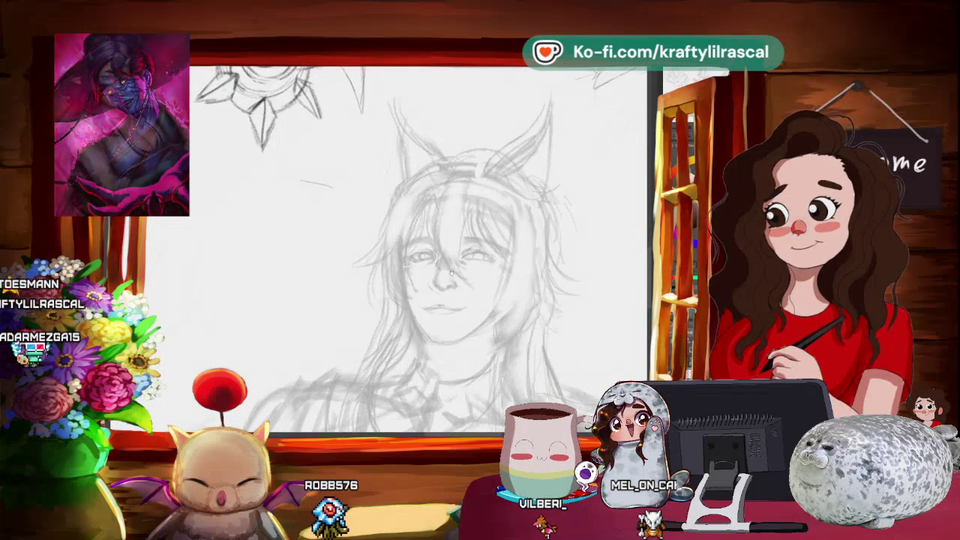
- Tilt the view to the face and redraw a darker, defined smile line
scroll(458, 263, up, 1)
scroll(457, 263, up, 1)
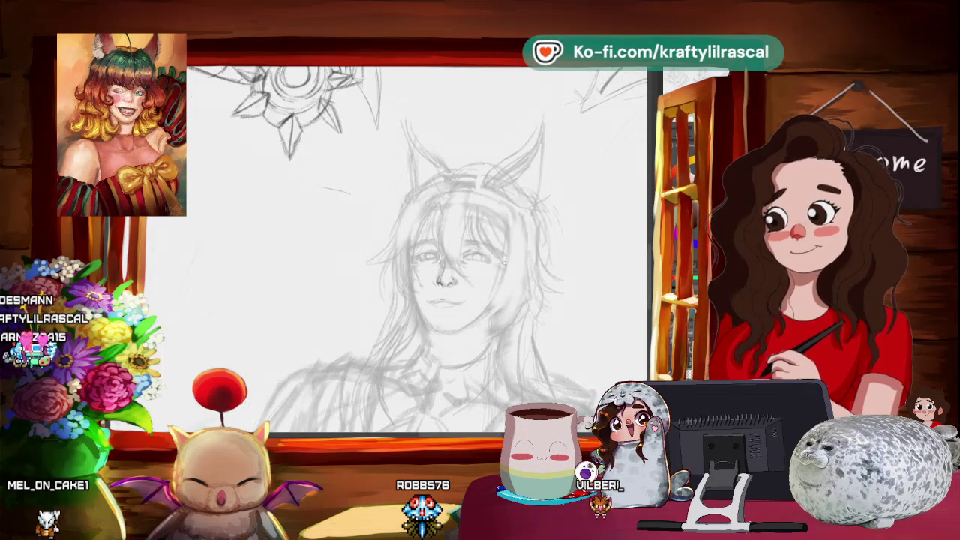
scroll(484, 275, down, 3)
scroll(474, 253, up, 3)
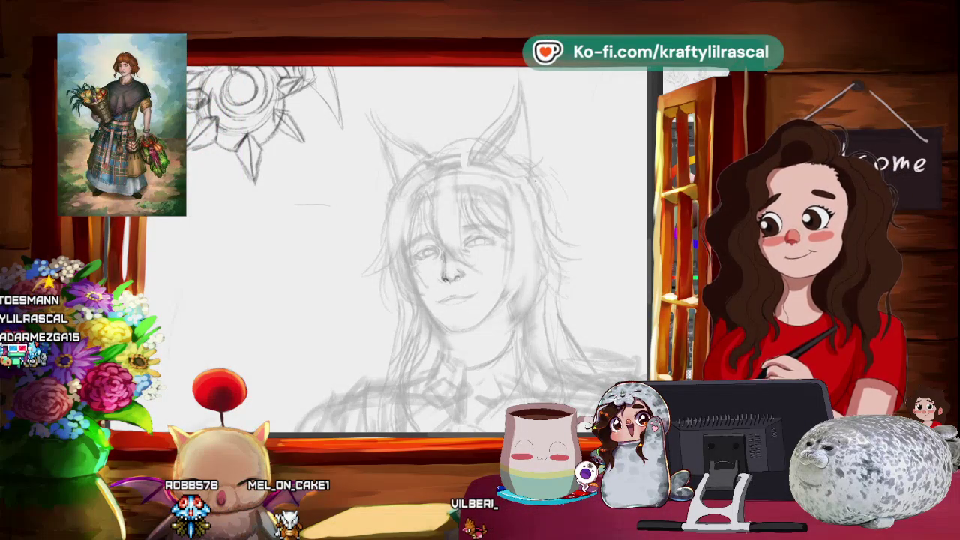
drag(450, 248, 405, 270)
drag(530, 226, 328, 168)
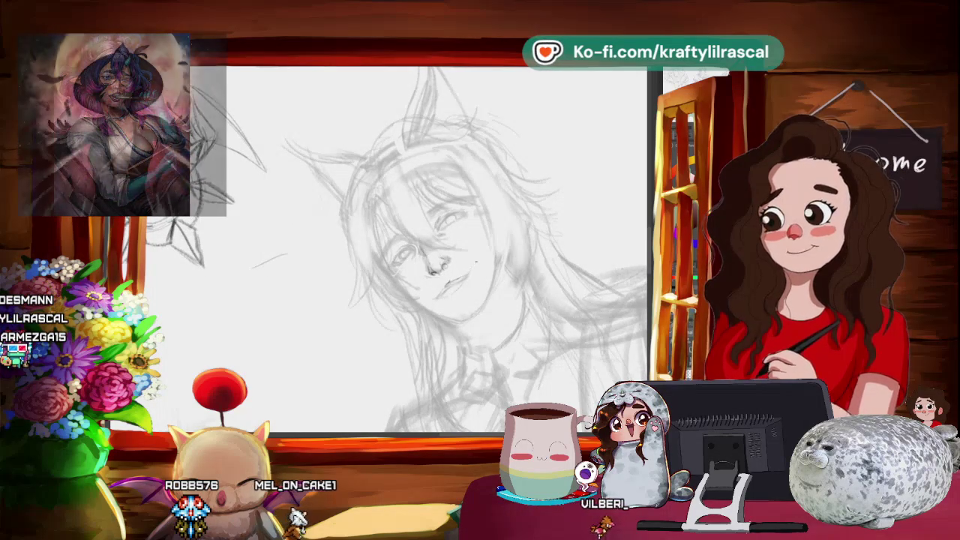
drag(437, 285, 461, 279)
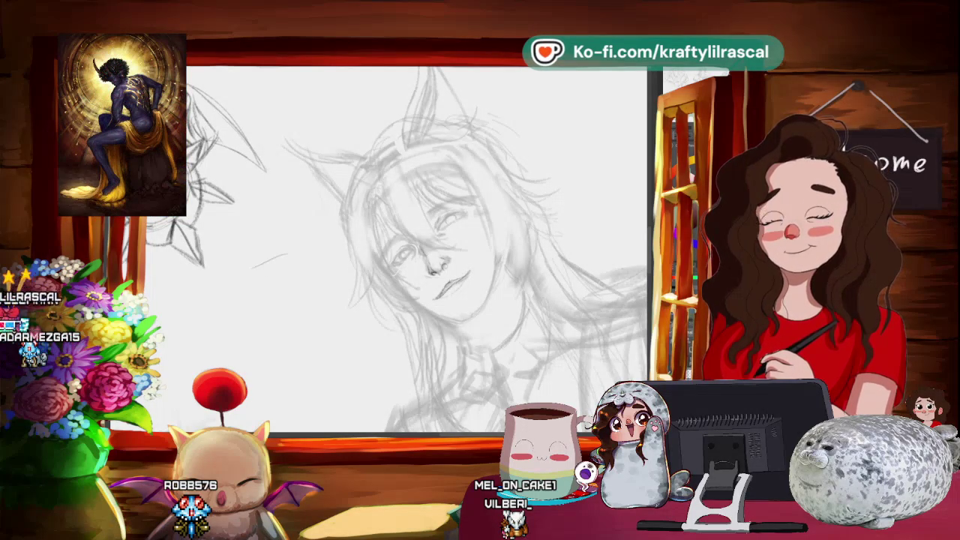
scroll(416, 250, down, 2)
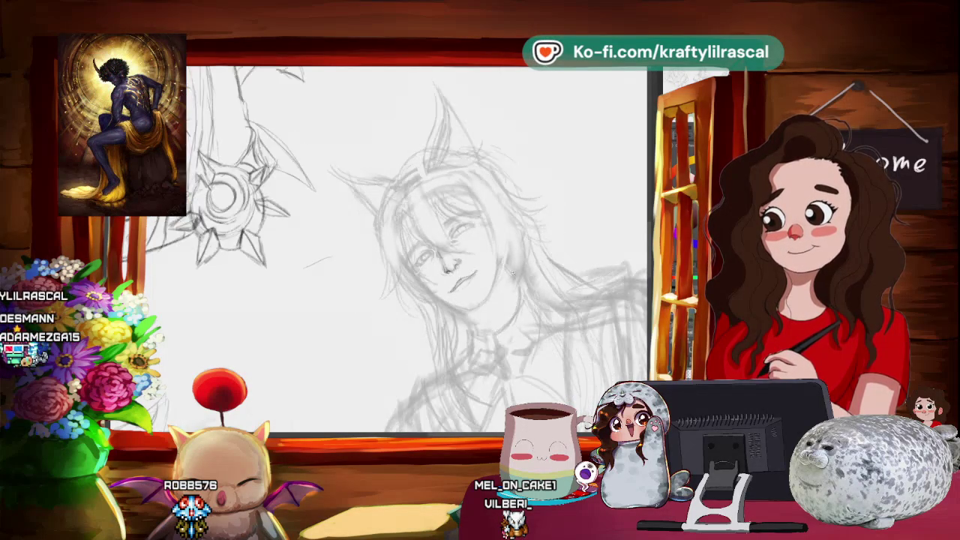
scroll(416, 250, down, 2)
scroll(417, 250, down, 2)
scroll(417, 249, down, 2)
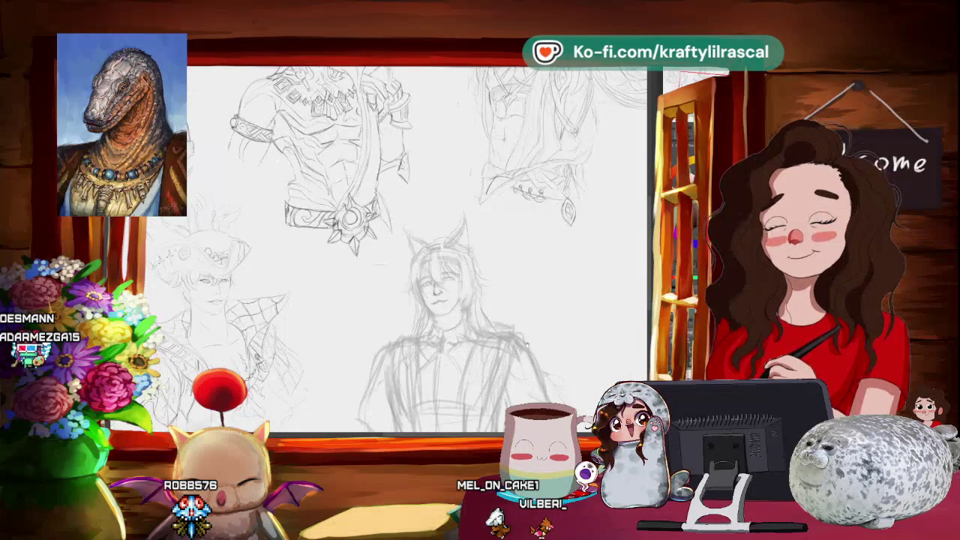
drag(528, 347, 547, 391)
scroll(416, 250, up, 2)
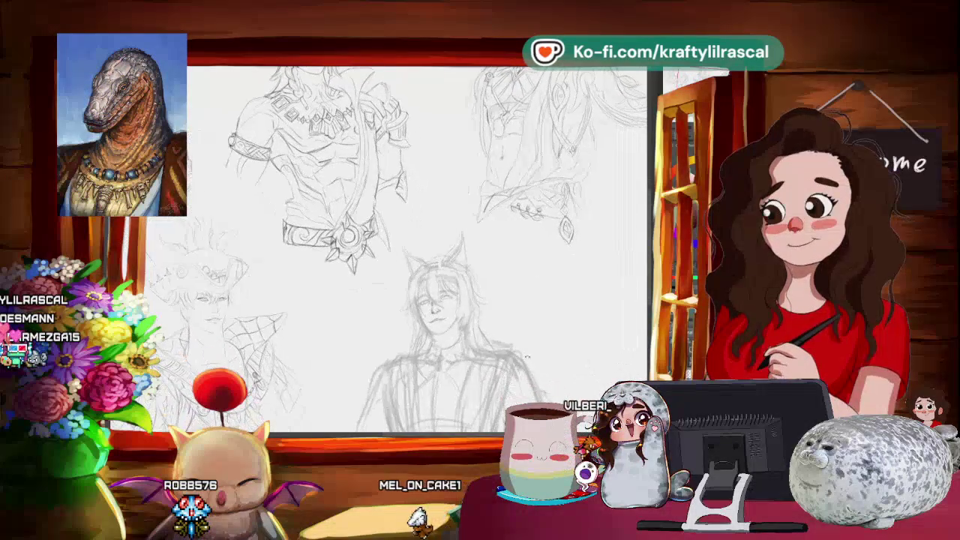
scroll(417, 250, up, 2)
scroll(416, 250, up, 1)
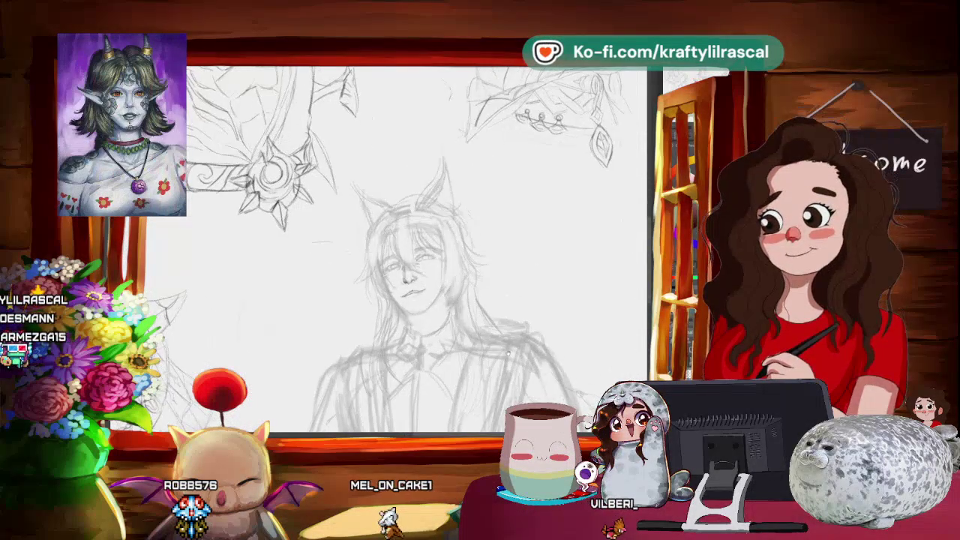
scroll(416, 249, up, 1)
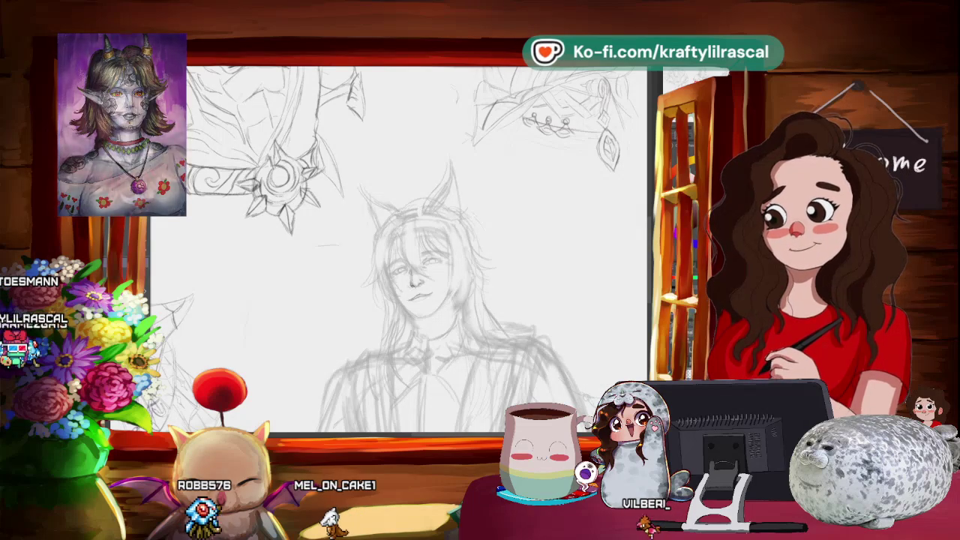
key(ctrl+u)
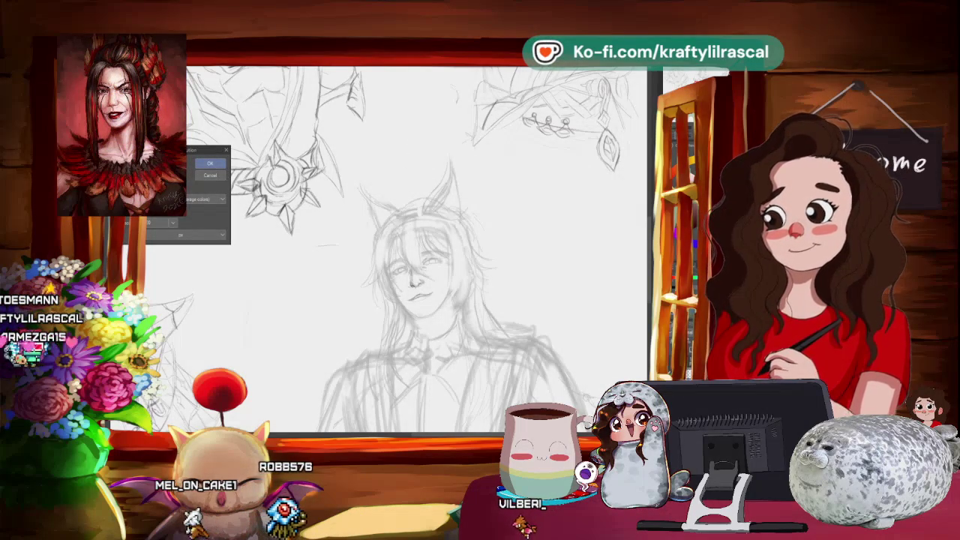
key(Return)
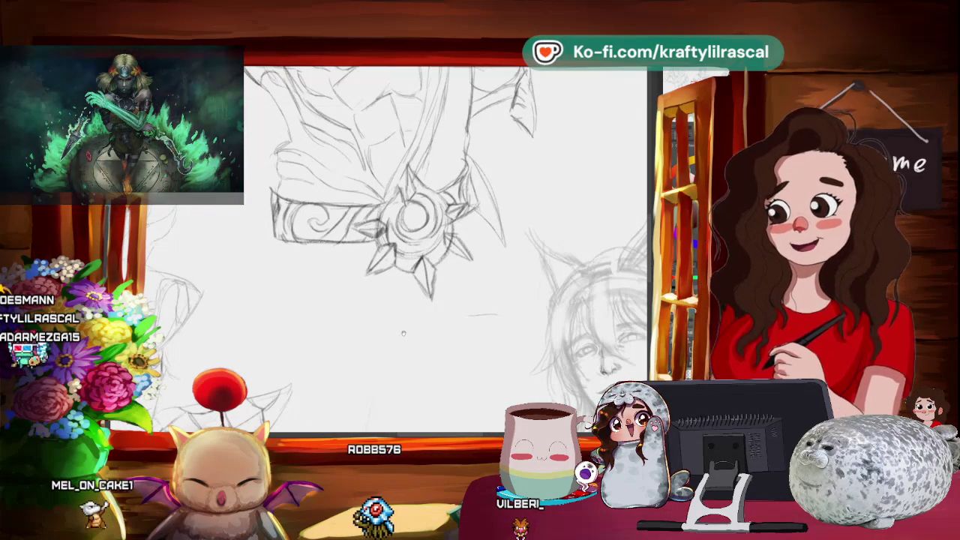
scroll(514, 330, down, 1)
mouse_move(514, 330)
mouse_down()
mouse_move(552, 282)
mouse_move(543, 292)
mouse_up()
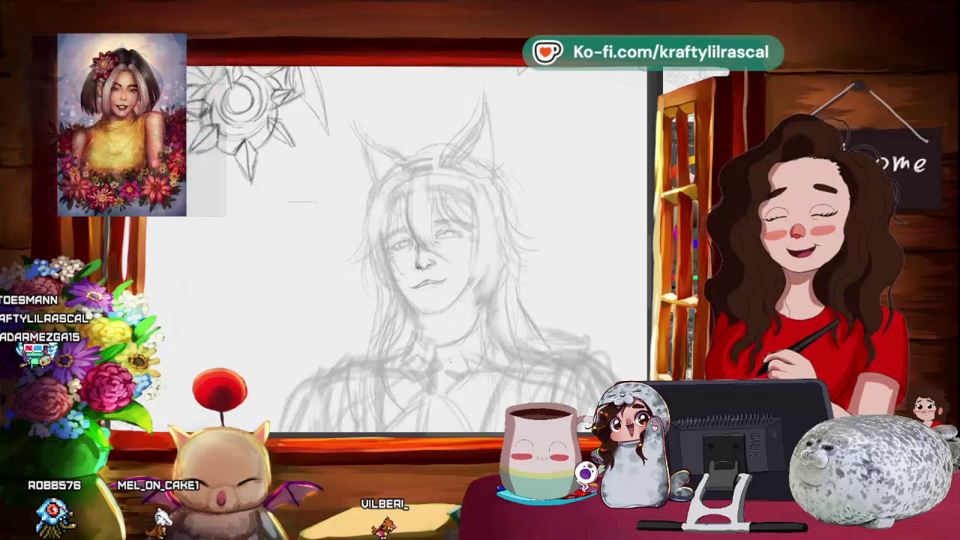
scroll(417, 252, down, 2)
scroll(416, 252, down, 2)
scroll(416, 251, down, 2)
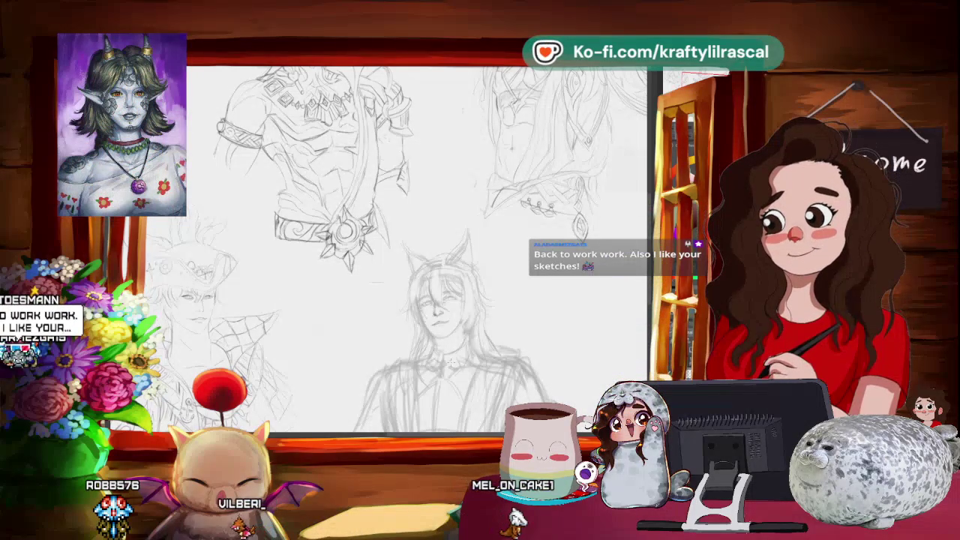
- Scroll the canvas down to the face while refining the nose and lip lines
scroll(417, 247, down, 3)
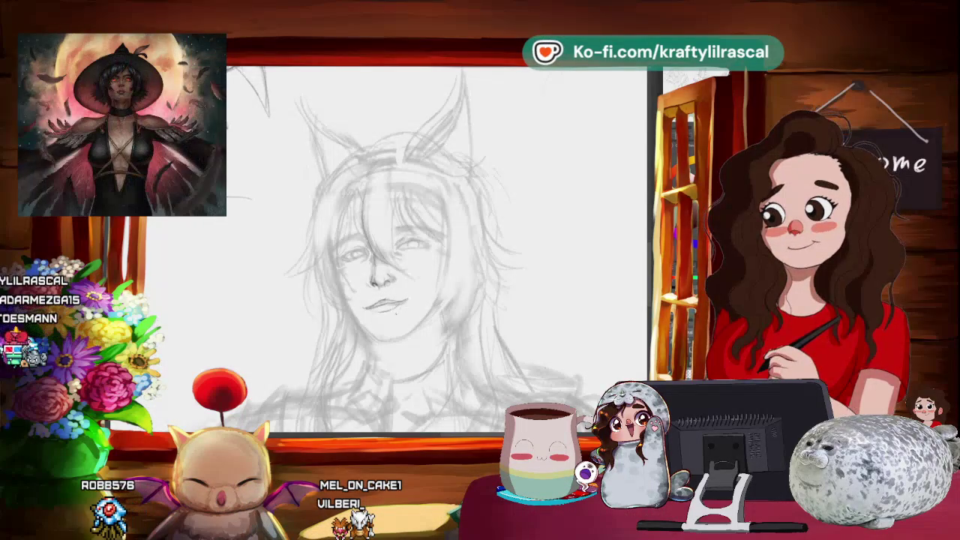
- Lasso the lips and free-transform them into a slightly shifted, reshaped position
drag(435, 247, 450, 270)
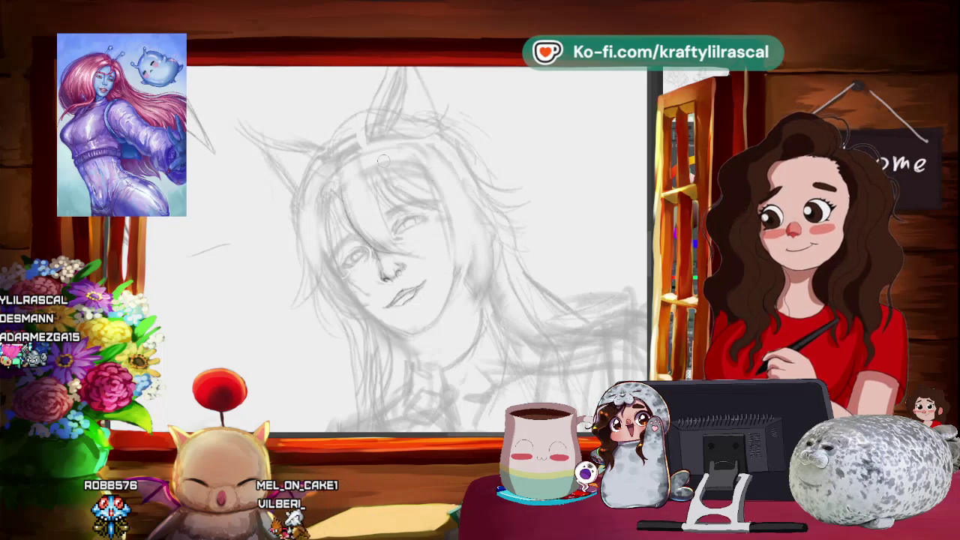
mouse_move(390, 255)
mouse_down()
mouse_move(416, 266)
mouse_move(400, 276)
mouse_up()
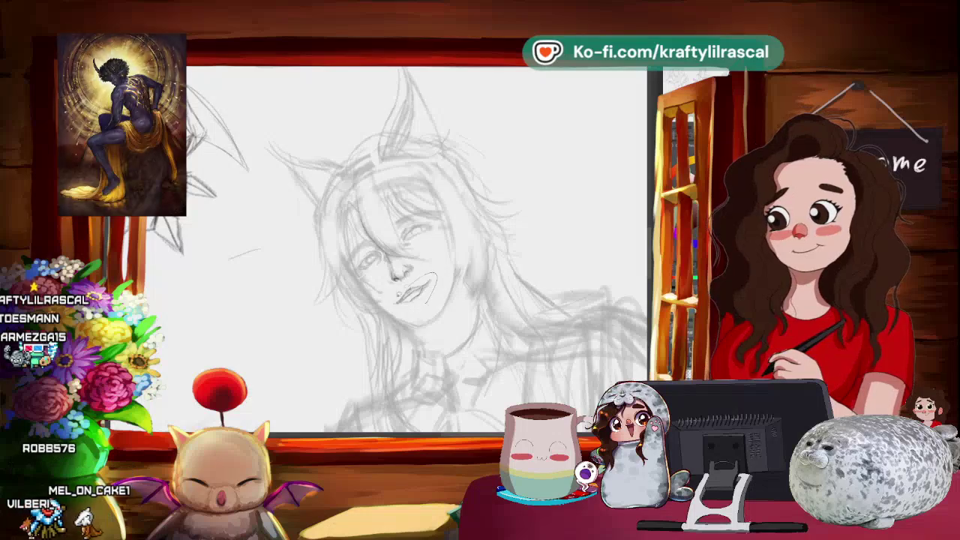
drag(433, 276, 443, 304)
key(ctrl+t)
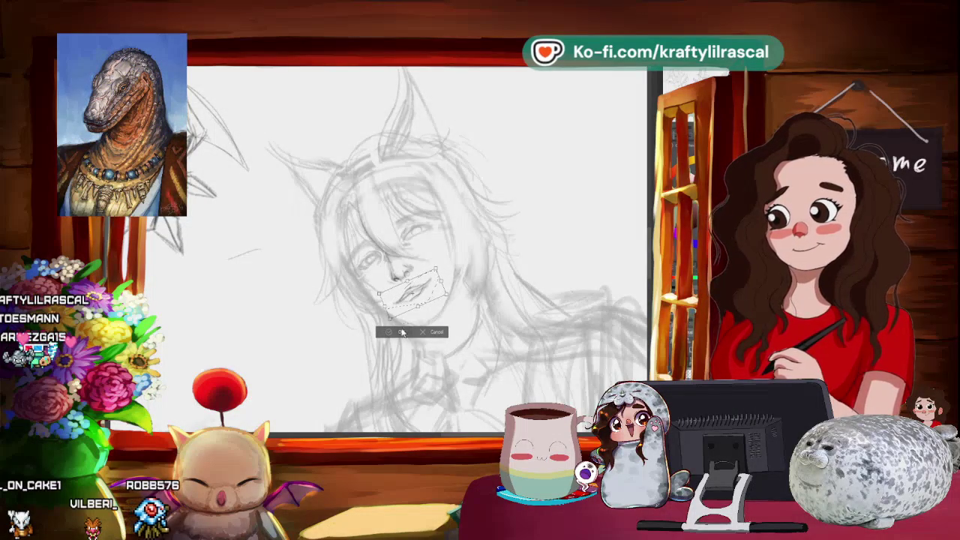
key(Return)
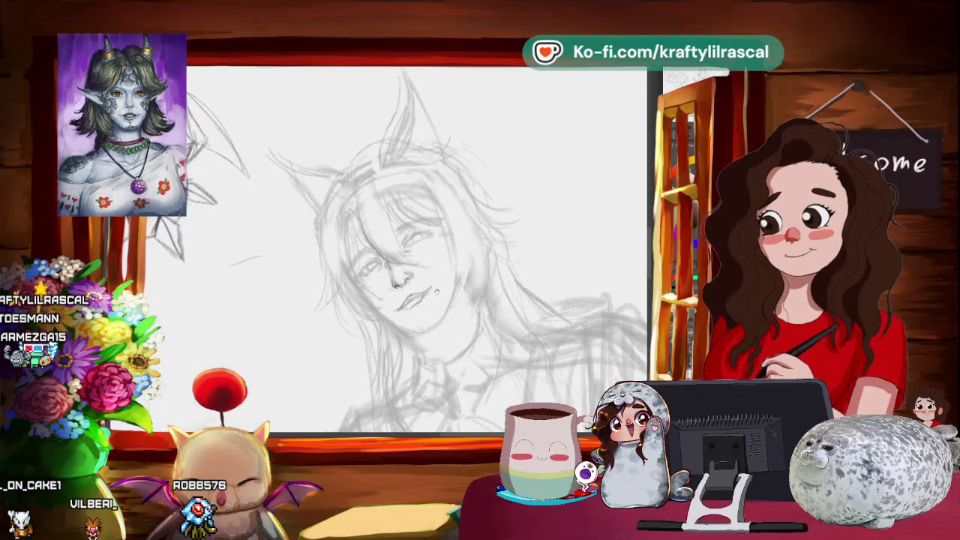
drag(473, 259, 448, 270)
- Rotate the canvas view until the face sits more upright
drag(426, 331, 378, 214)
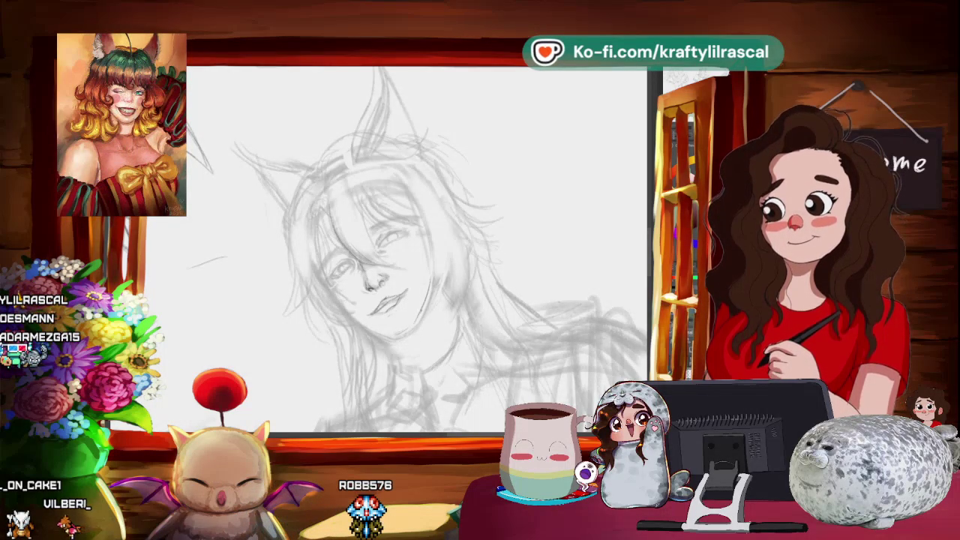
drag(440, 314, 297, 225)
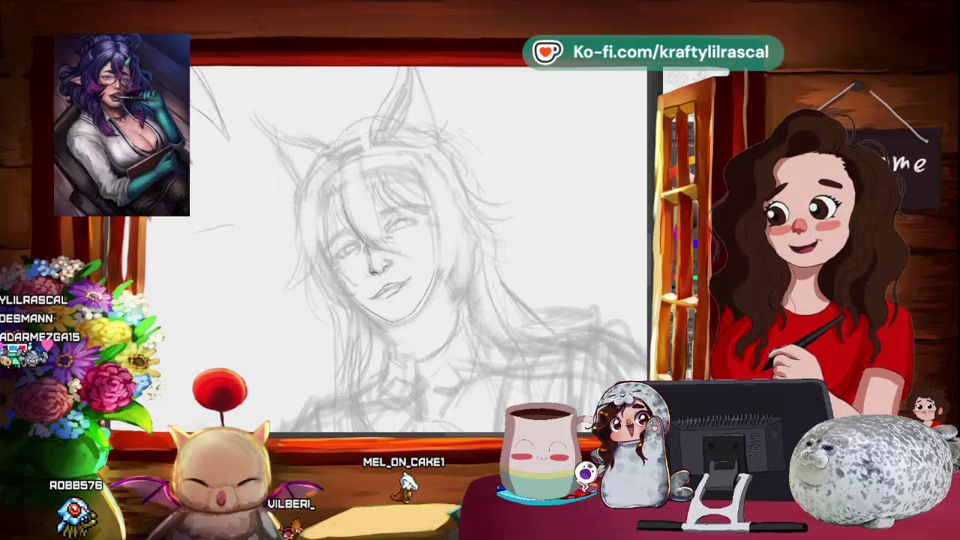
scroll(386, 247, up, 2)
- Straighten the view and darken a hair strand beside the face with the pencil
drag(385, 246, 423, 311)
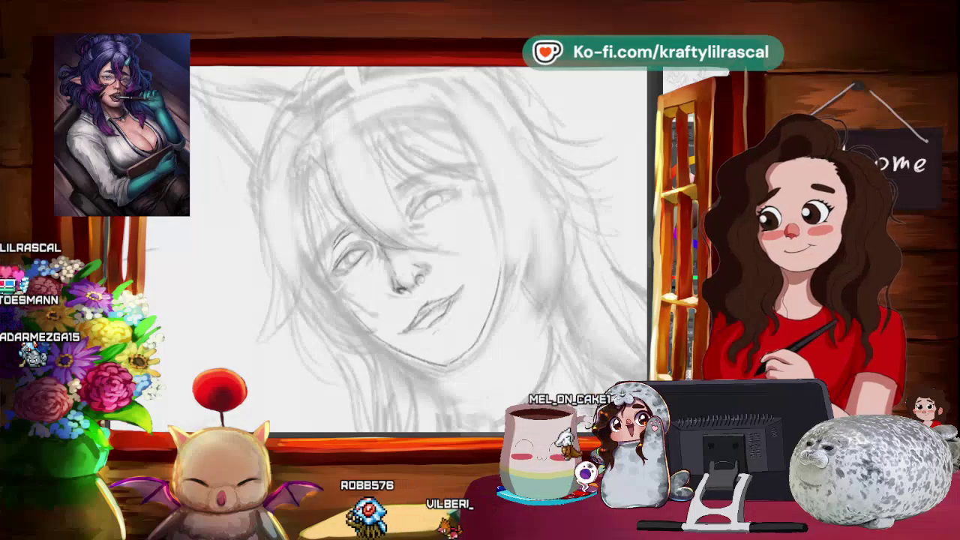
key(ctrl+@)
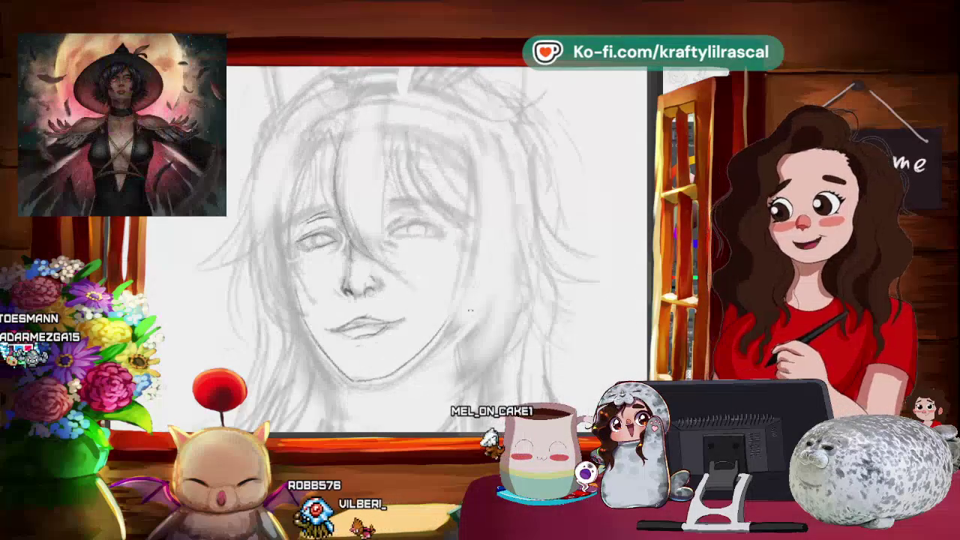
drag(378, 124, 360, 292)
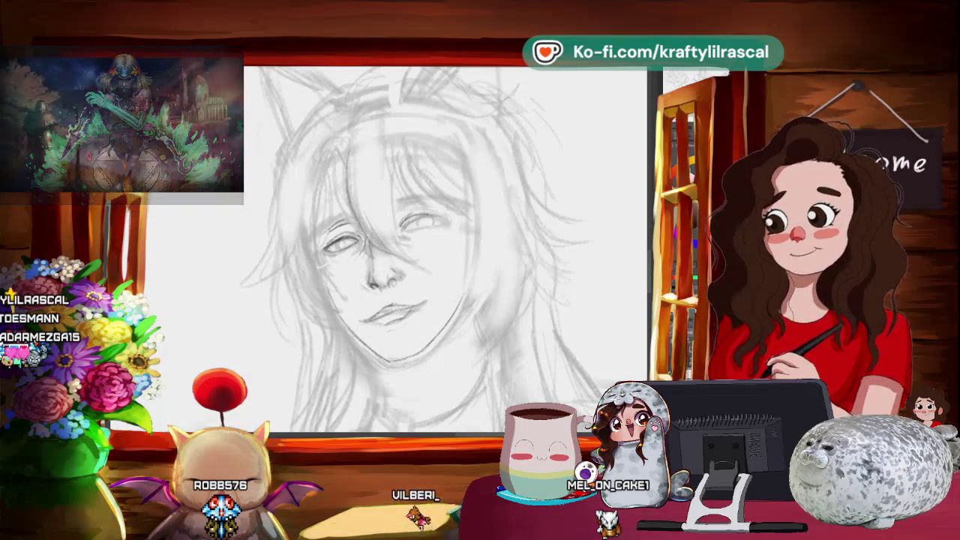
- Zoom and tilt around the eyes to redraw them as closed curved lids
mouse_move(495, 225)
mouse_down()
mouse_move(528, 177)
mouse_move(273, 291)
mouse_up()
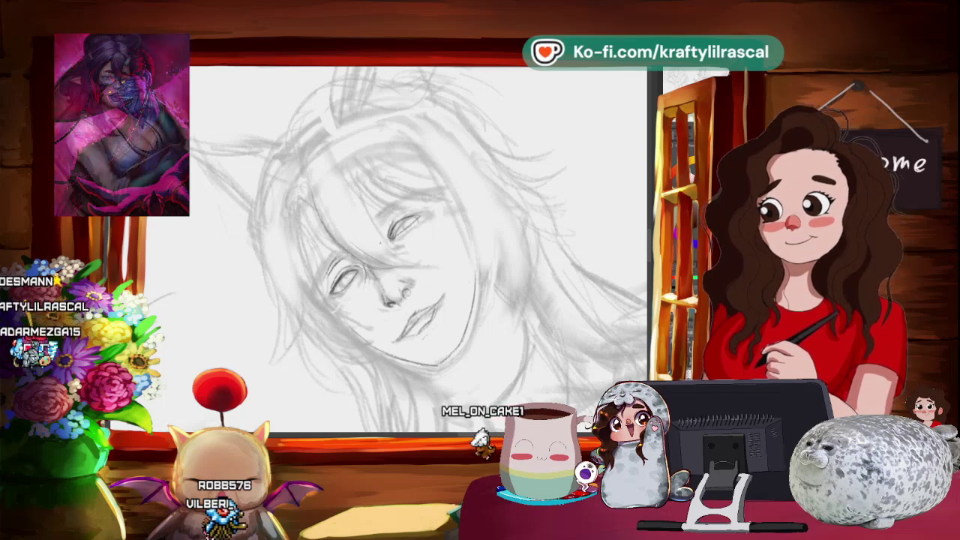
scroll(412, 247, down, 5)
scroll(413, 247, up, 3)
scroll(413, 248, up, 2)
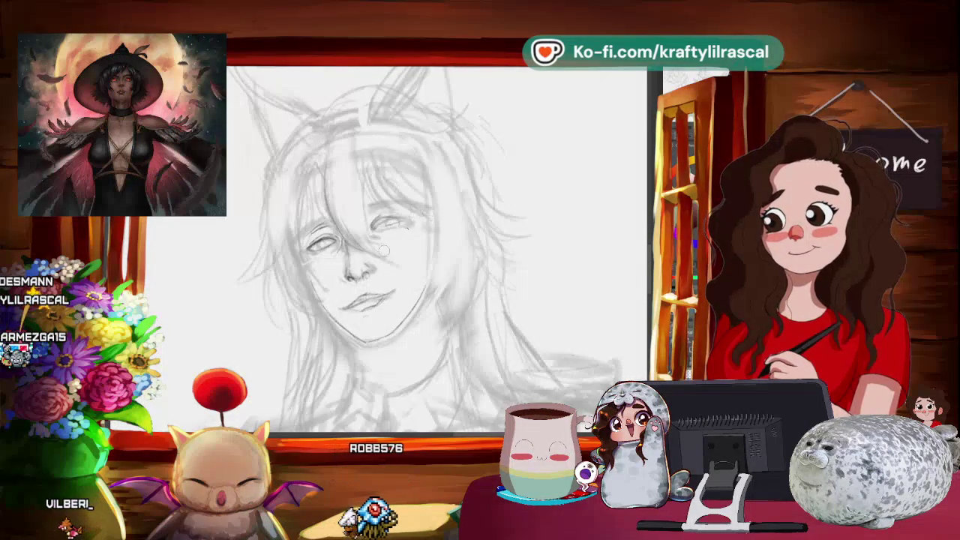
scroll(405, 216, up, 2)
scroll(405, 216, up, 2)
drag(510, 142, 336, 222)
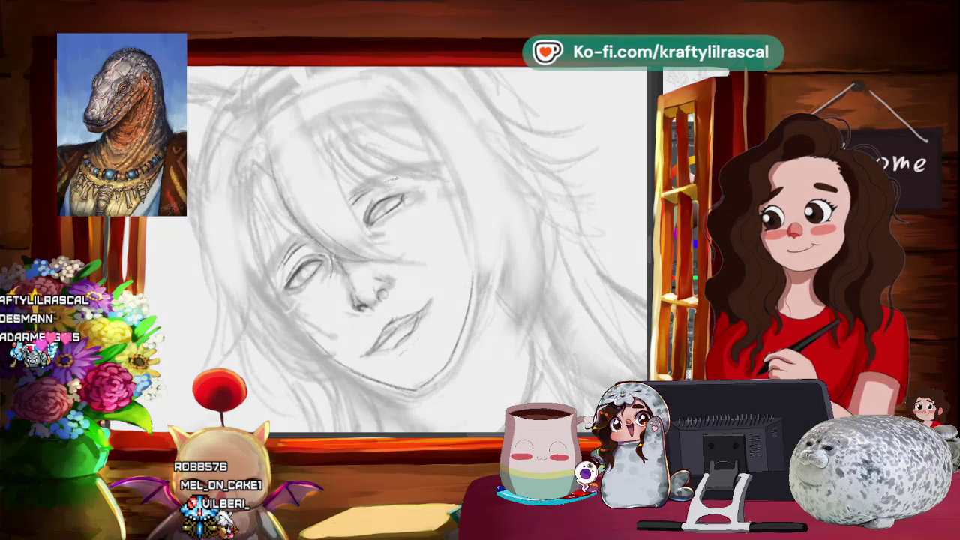
key(ctrl+0)
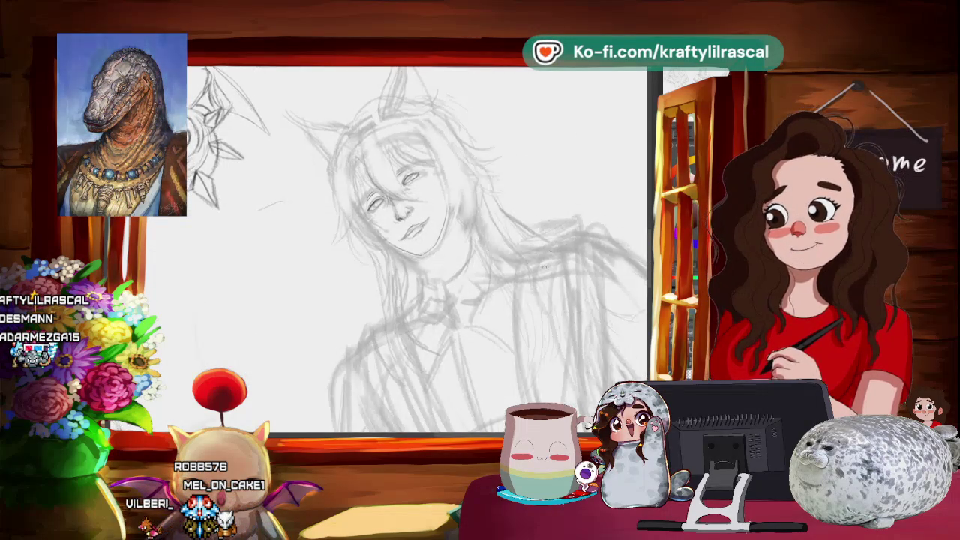
- Lasso the right eye and transform it slightly left and down
click(550, 222)
mouse_move(330, 233)
mouse_down()
mouse_move(427, 225)
mouse_move(326, 227)
mouse_up()
drag(460, 207, 420, 240)
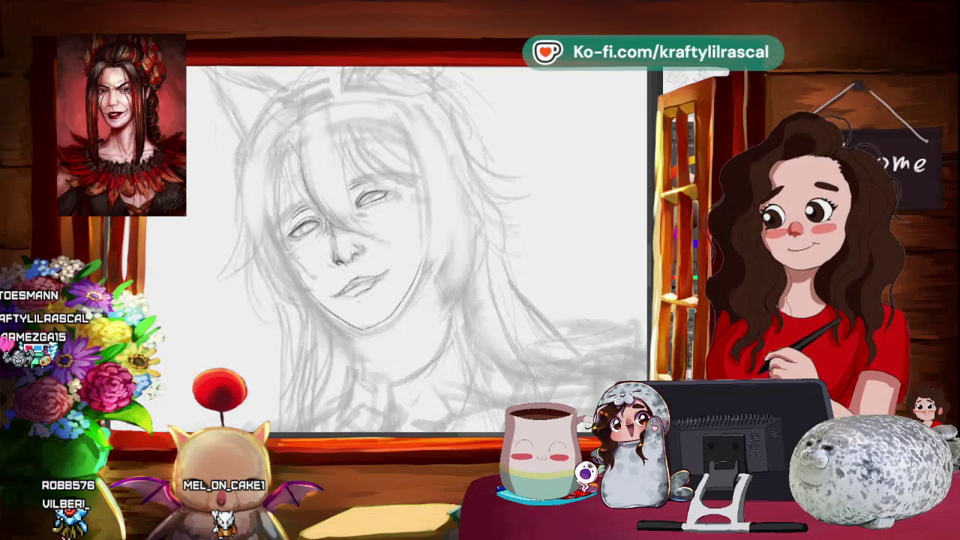
drag(345, 188, 351, 212)
key(ctrl+t)
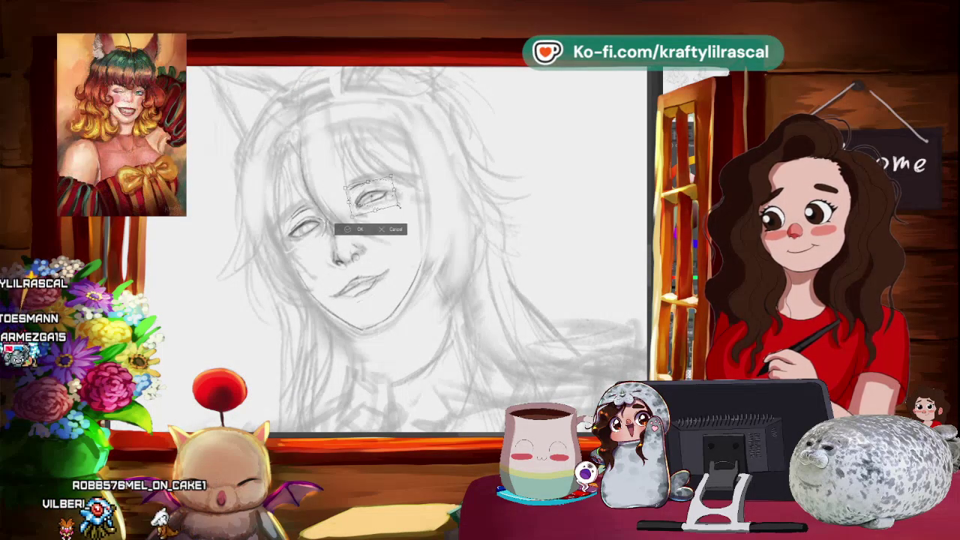
drag(379, 207, 376, 211)
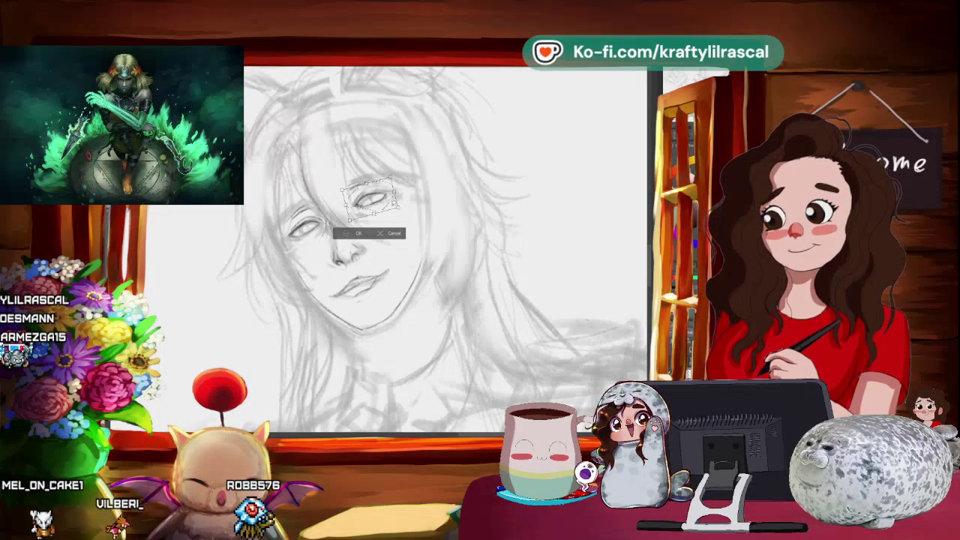
key(Return)
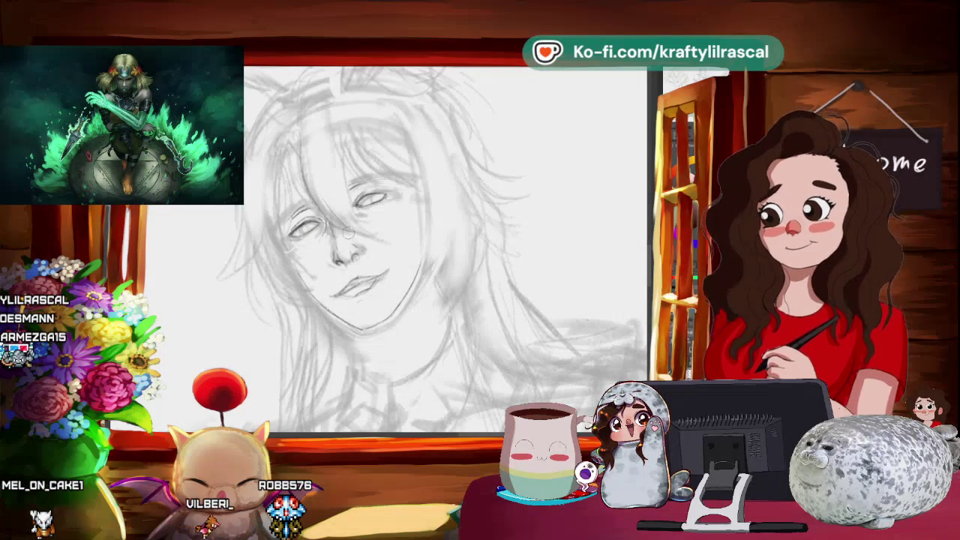
drag(351, 205, 526, 226)
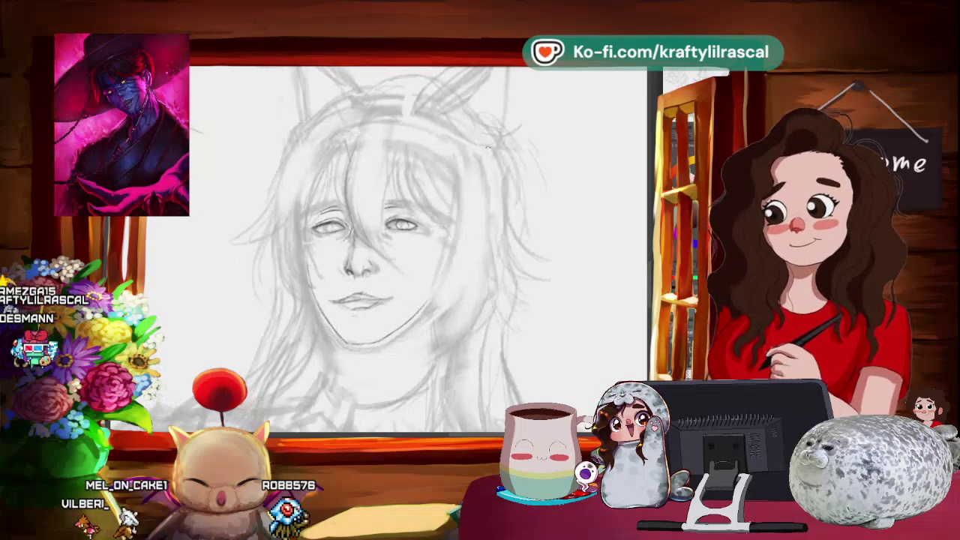
drag(420, 248, 390, 225)
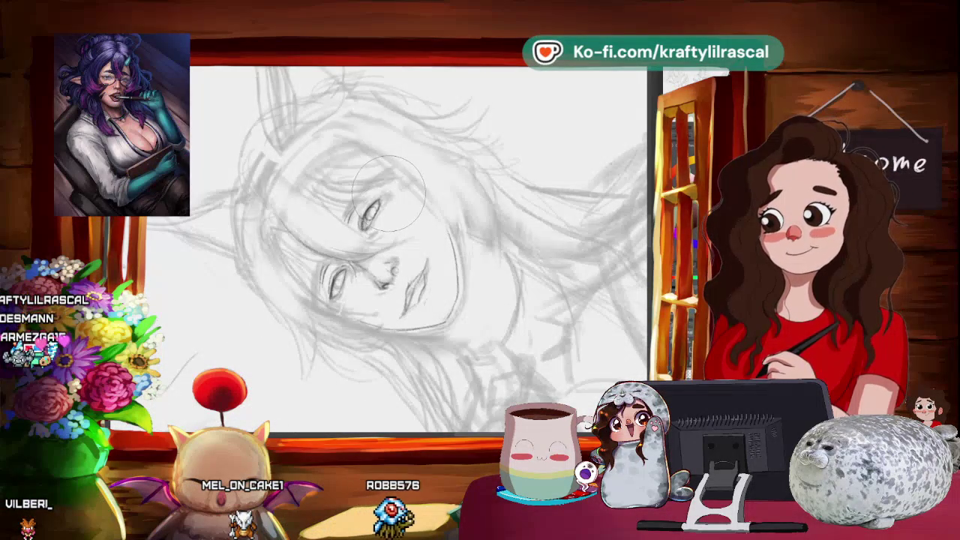
mouse_move(388, 194)
mouse_down()
mouse_move(545, 220)
mouse_move(479, 179)
mouse_up()
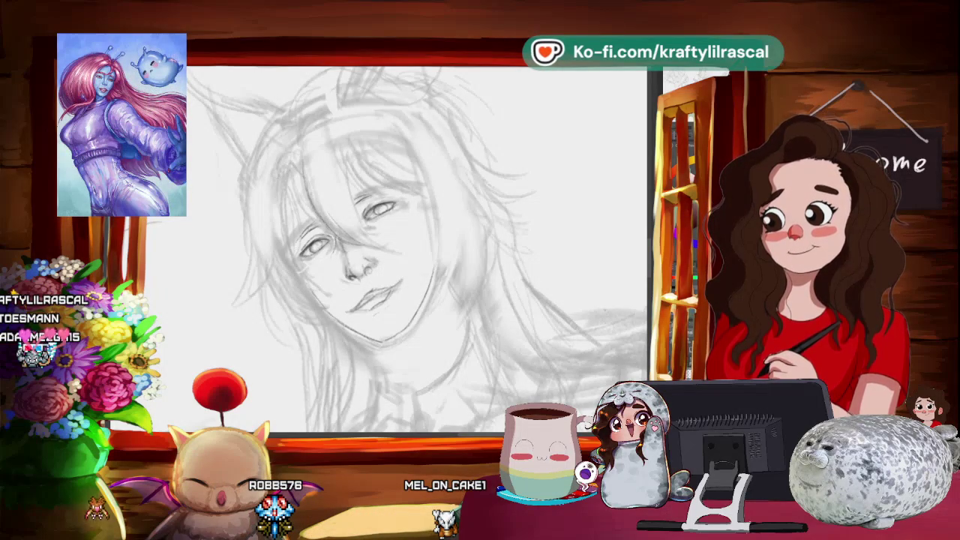
drag(456, 210, 420, 225)
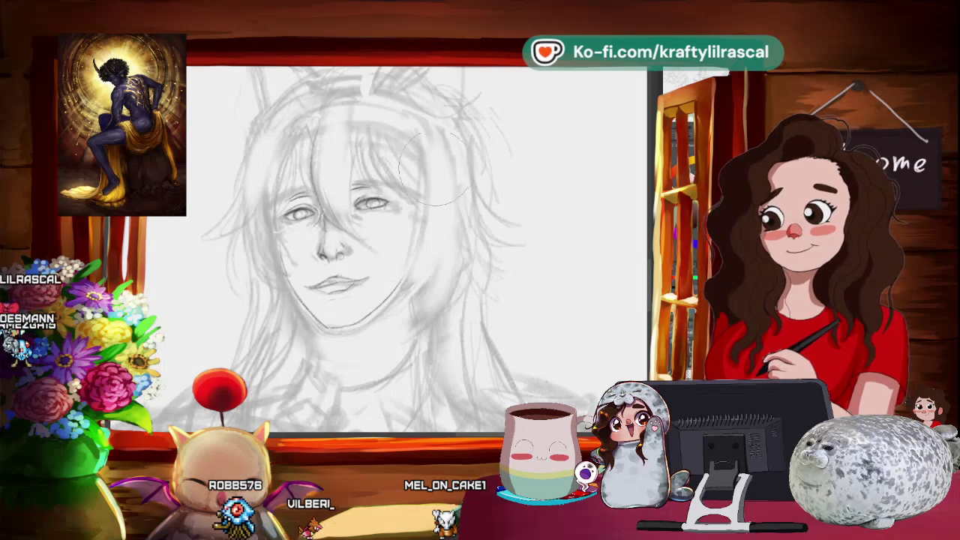
- Mirror the view briefly to check the face's proportions
scroll(460, 172, down, 3)
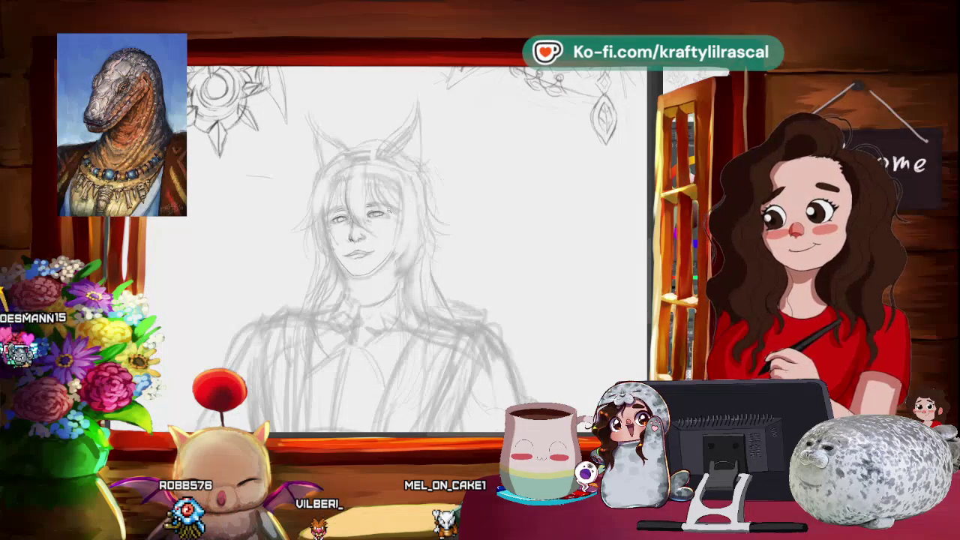
scroll(374, 219, up, 3)
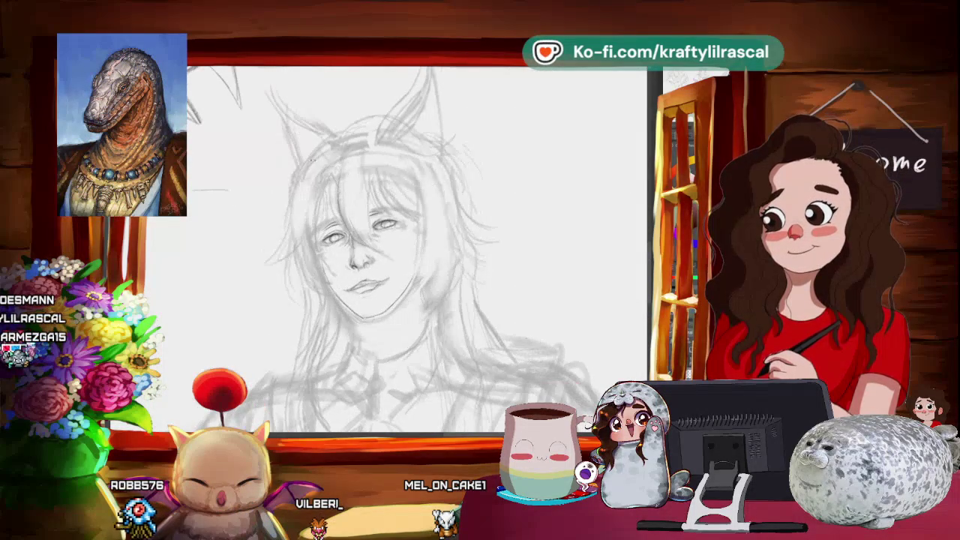
key(m)
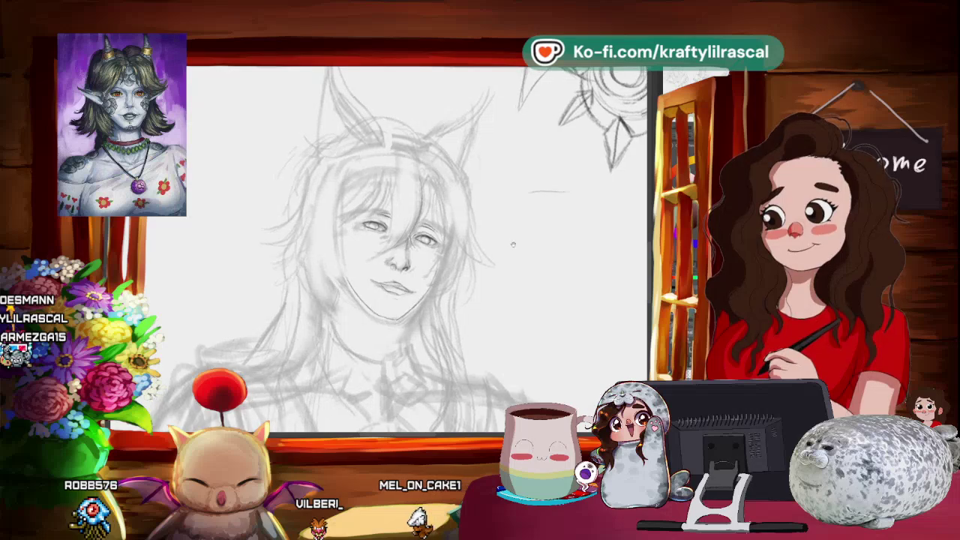
key(m)
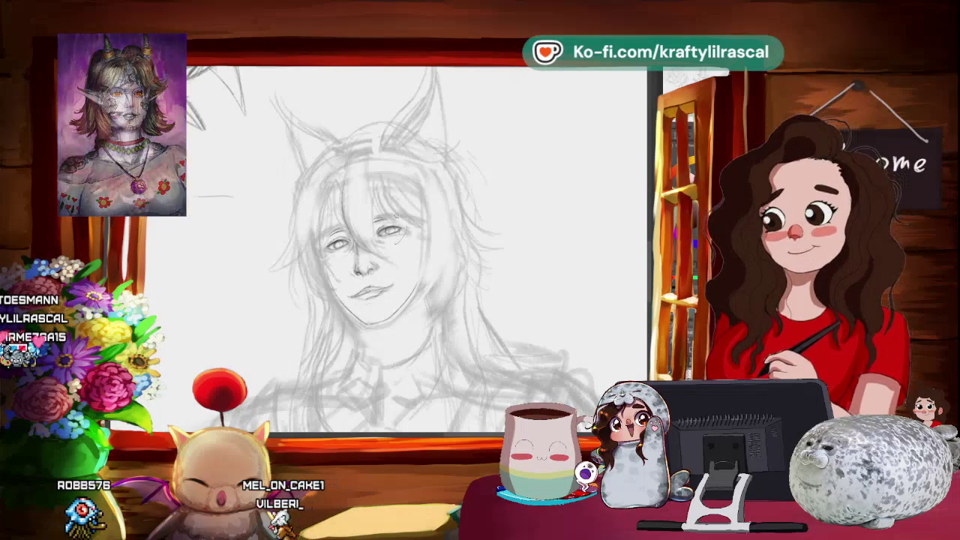
- Nudge the left eye slightly with free transform to balance it, then deselect
drag(378, 225, 408, 234)
key(ctrl+t)
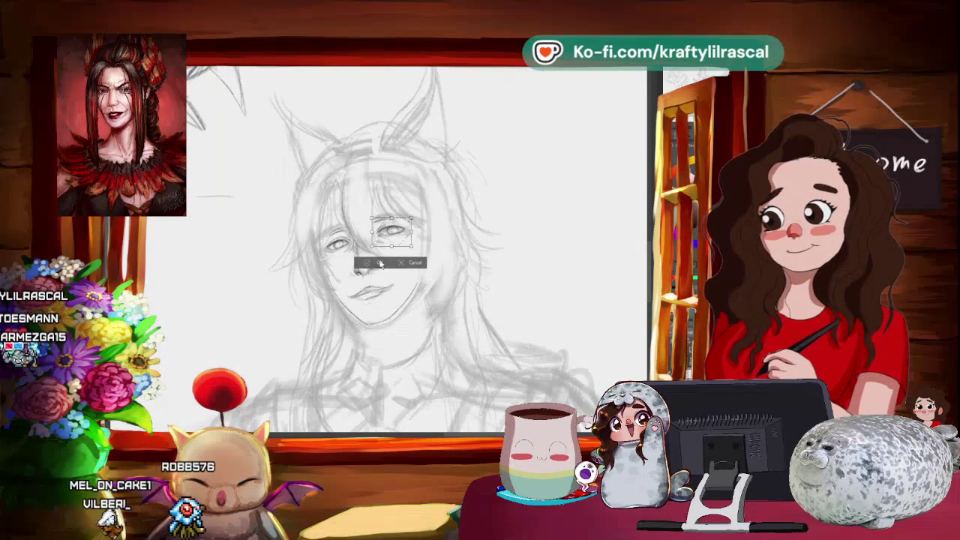
click(412, 262)
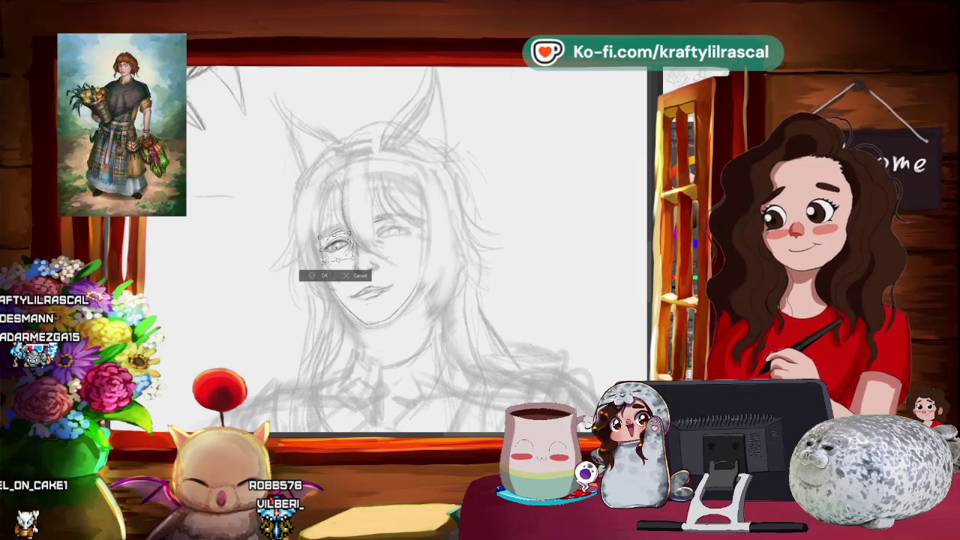
click(314, 274)
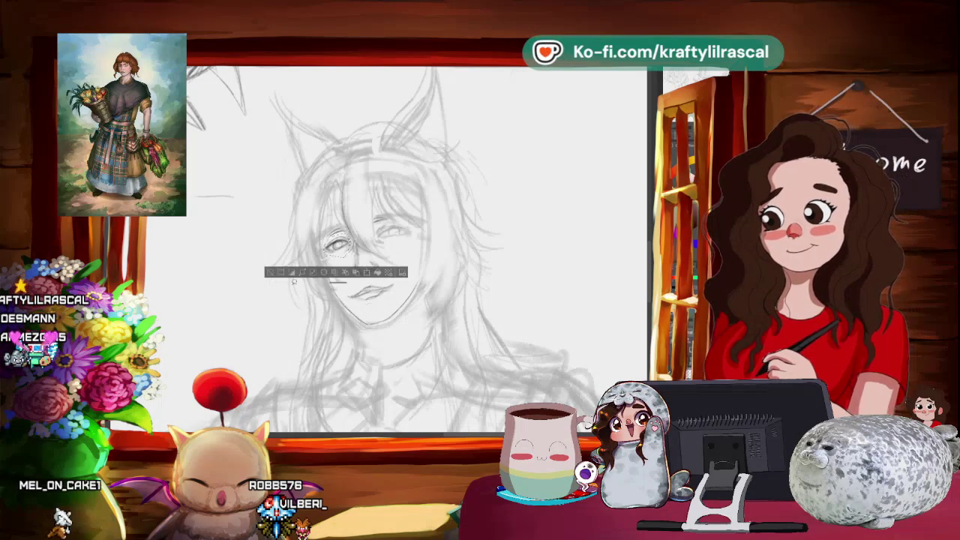
key(ctrl+d)
- Zoom and rotate the view to bring the tilted face sketch upright
scroll(470, 204, down, 2)
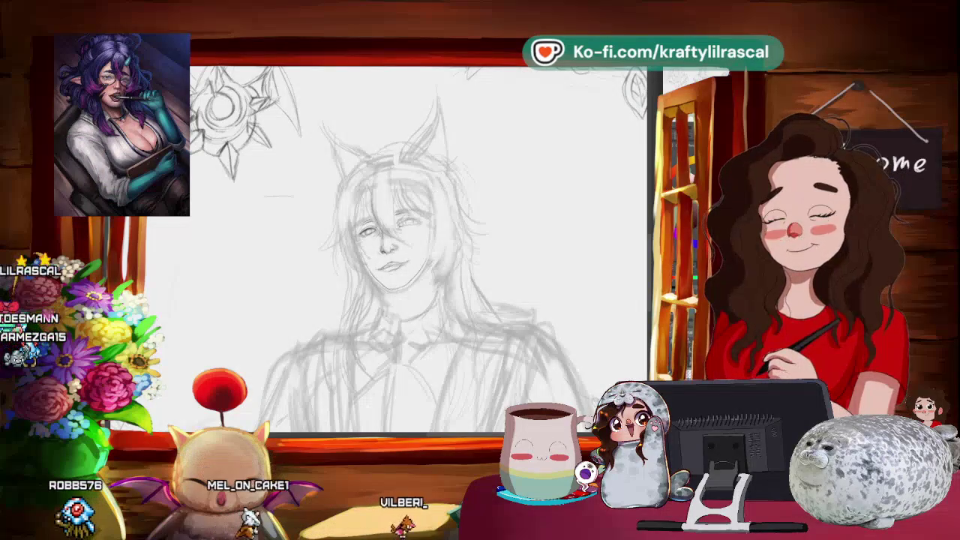
scroll(424, 220, up, 2)
drag(423, 220, 390, 217)
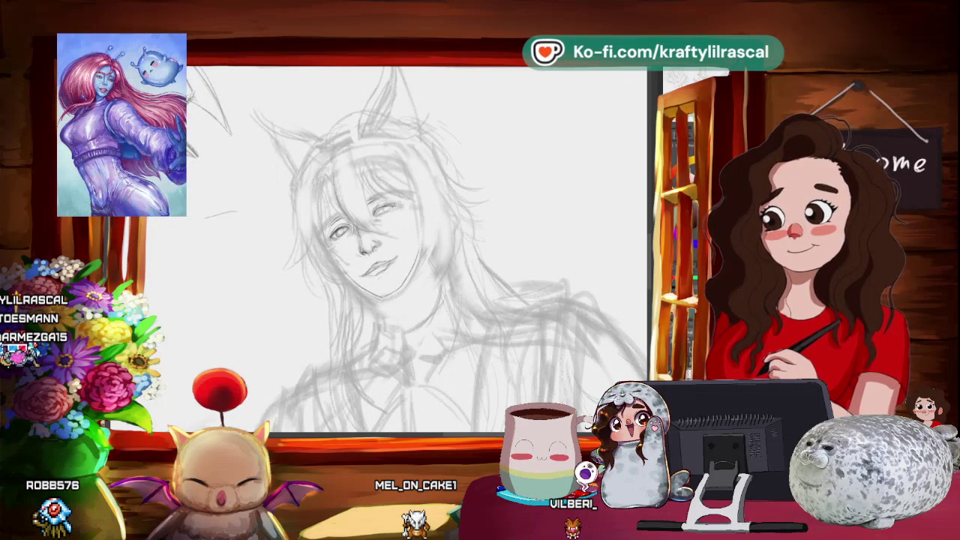
scroll(416, 247, up, 1)
scroll(416, 247, up, 1)
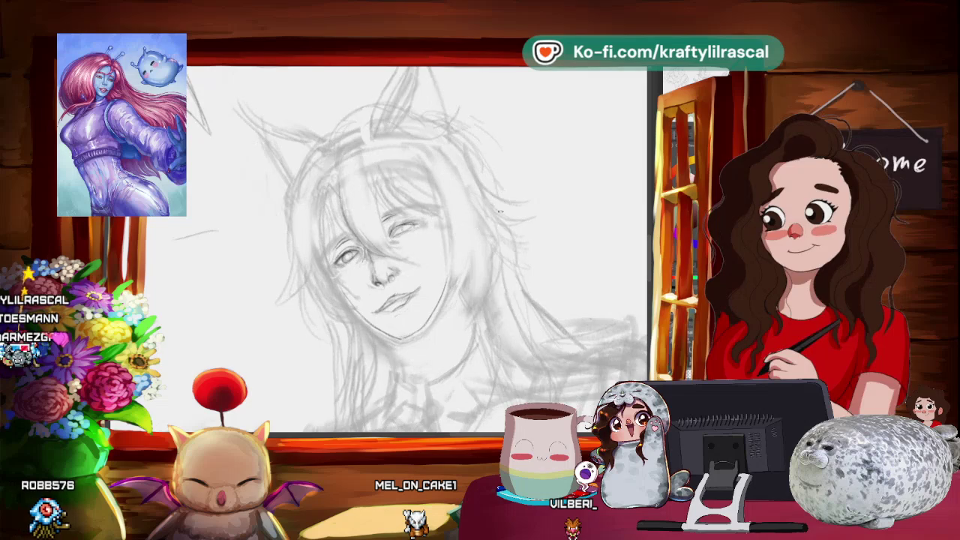
key(minus)
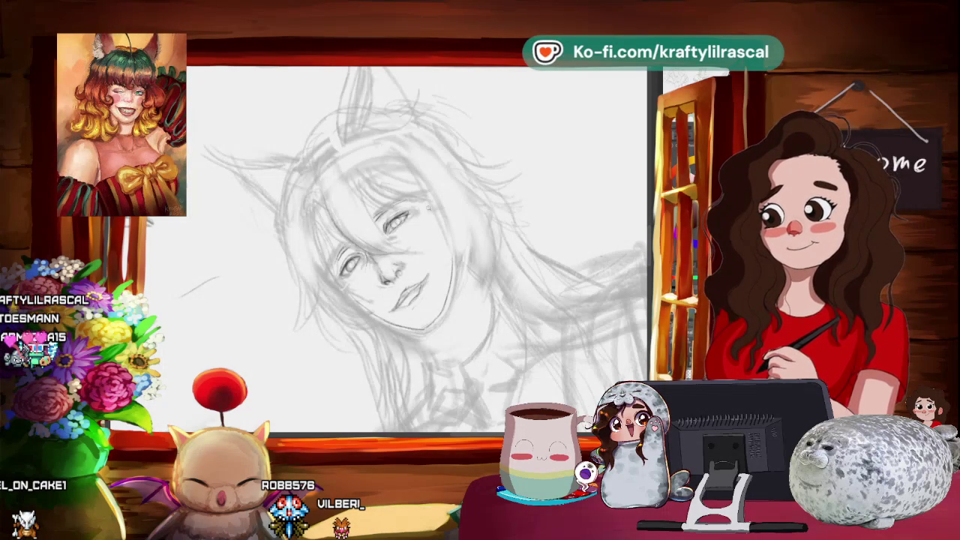
drag(429, 208, 463, 248)
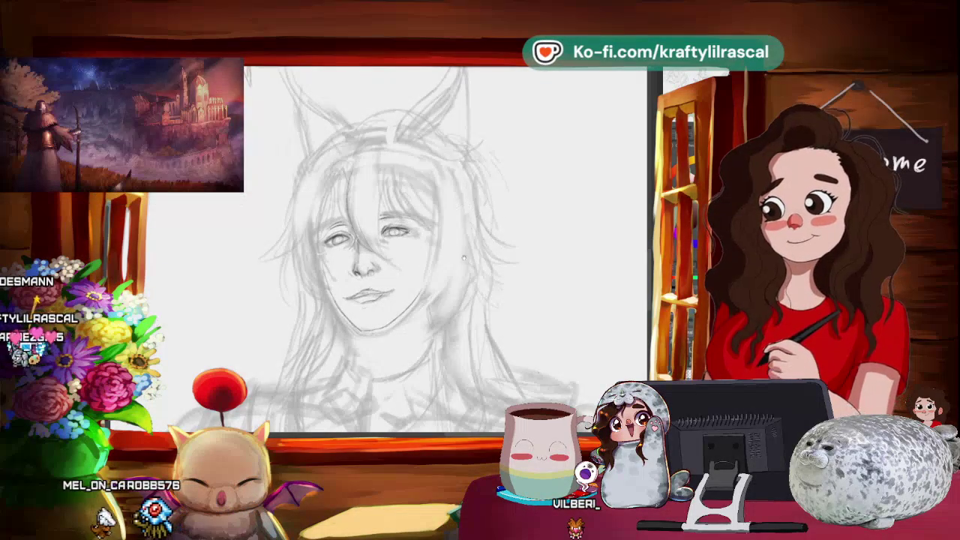
drag(422, 239, 441, 176)
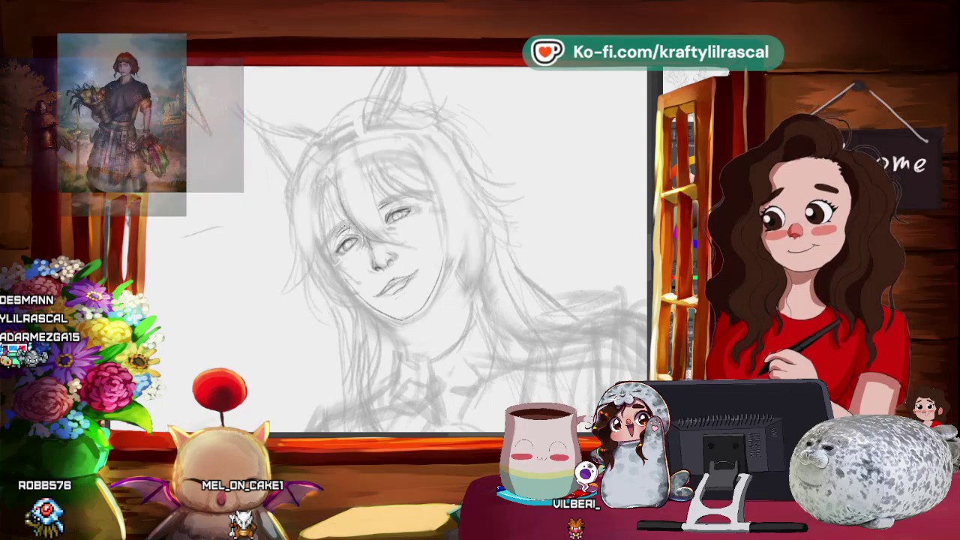
- Transform the lassoed right eye from the selection menu, committing a small reshape
right_click(377, 255)
click(337, 252)
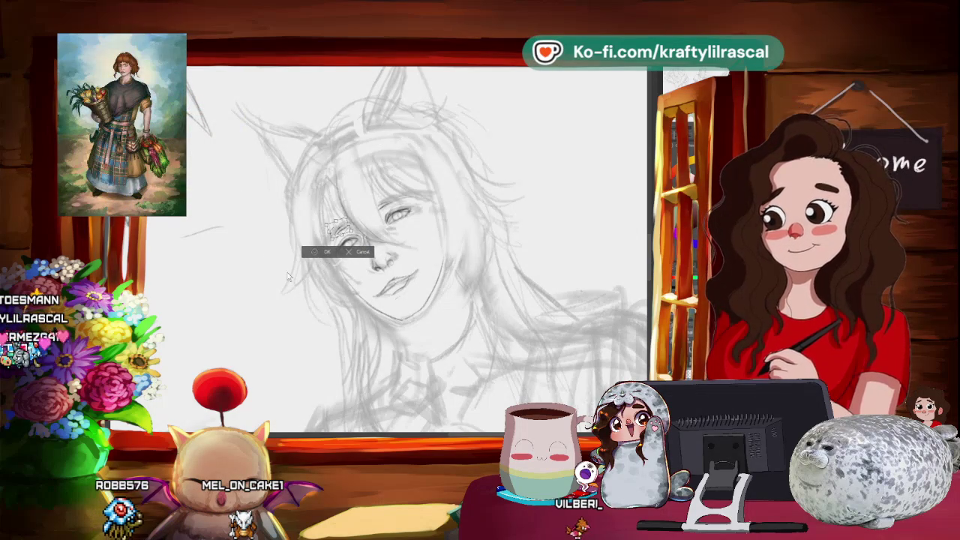
key(Return)
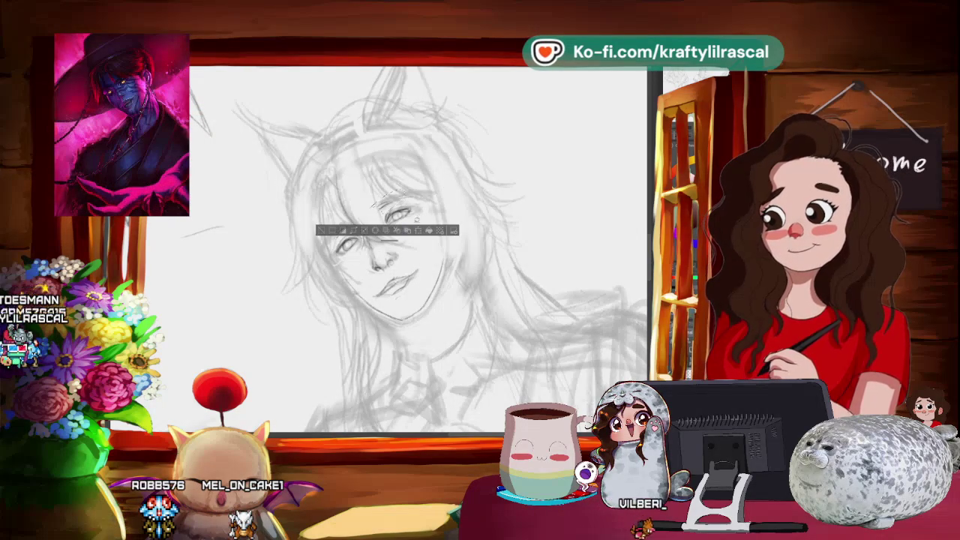
click(420, 231)
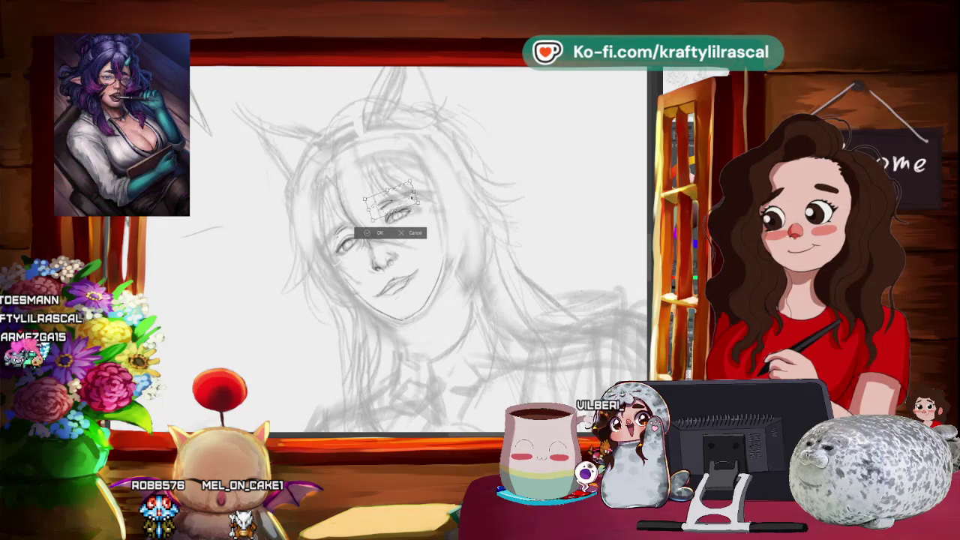
key(Return)
scroll(530, 222, down, 3)
drag(531, 221, 452, 265)
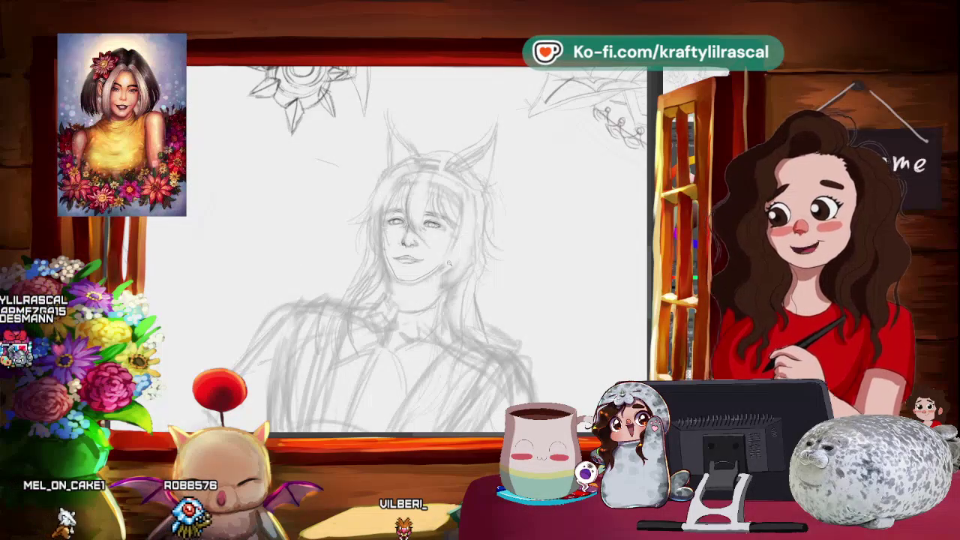
- Zoom and tilt onto the face to draw closed eye curves over the open eyes
scroll(450, 262, down, 3)
scroll(487, 240, down, 2)
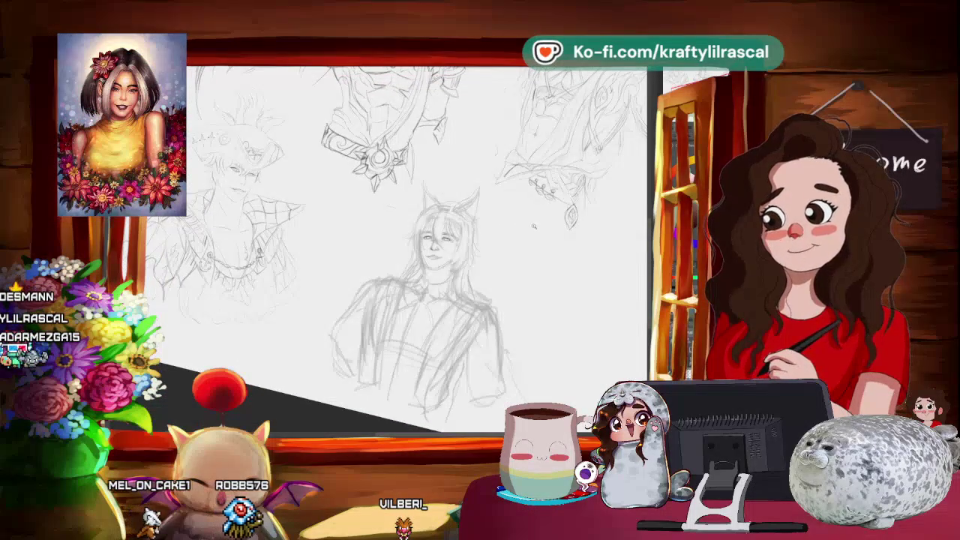
scroll(534, 226, up, 2)
scroll(491, 194, up, 2)
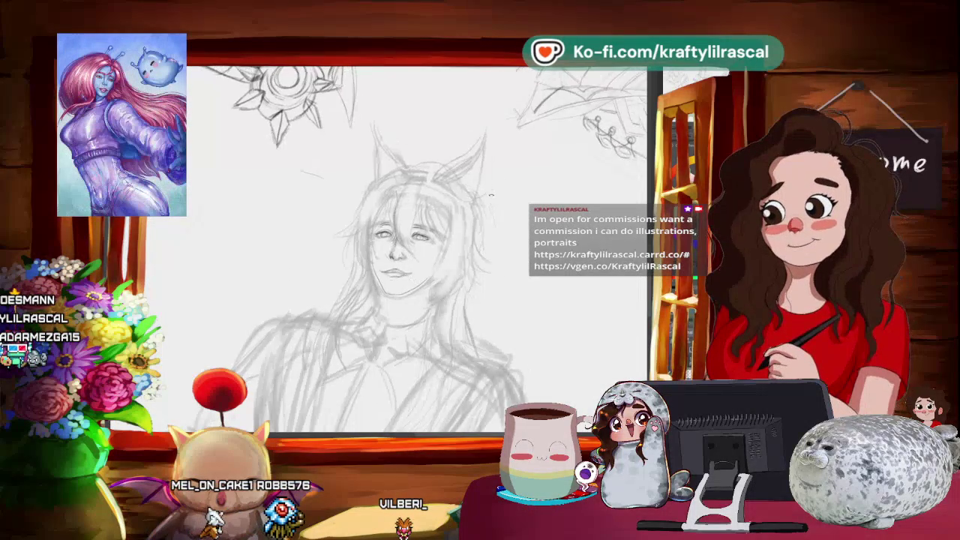
scroll(490, 193, up, 2)
scroll(416, 241, up, 1)
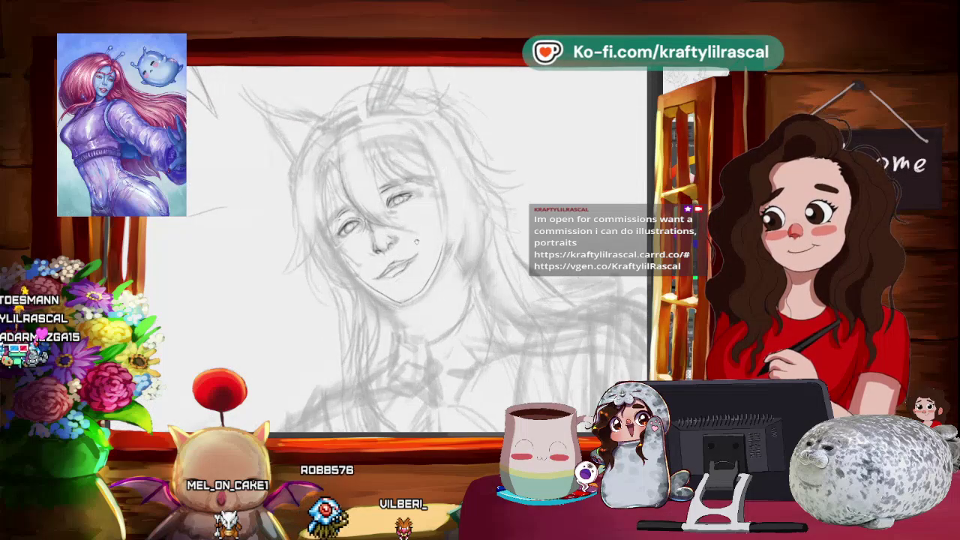
scroll(451, 218, up, 1)
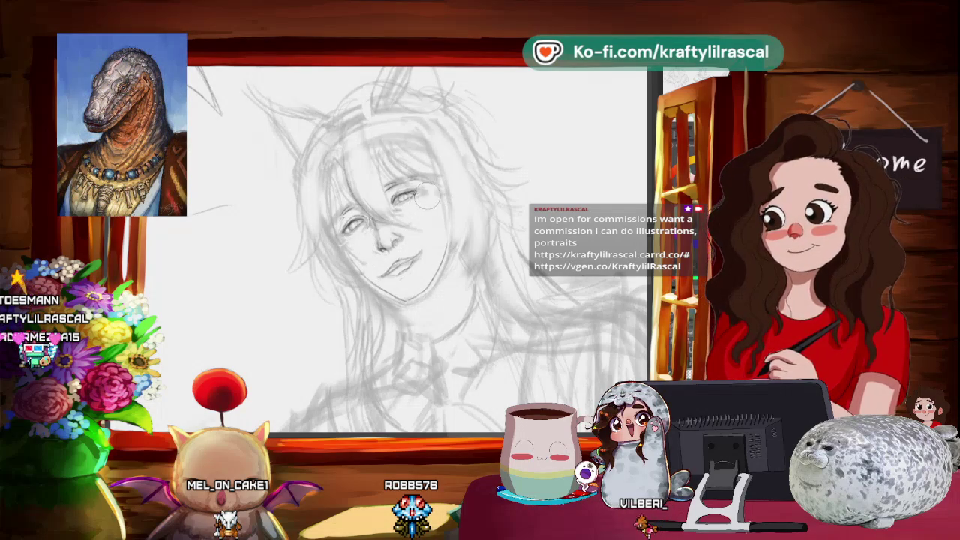
scroll(444, 190, down, 1)
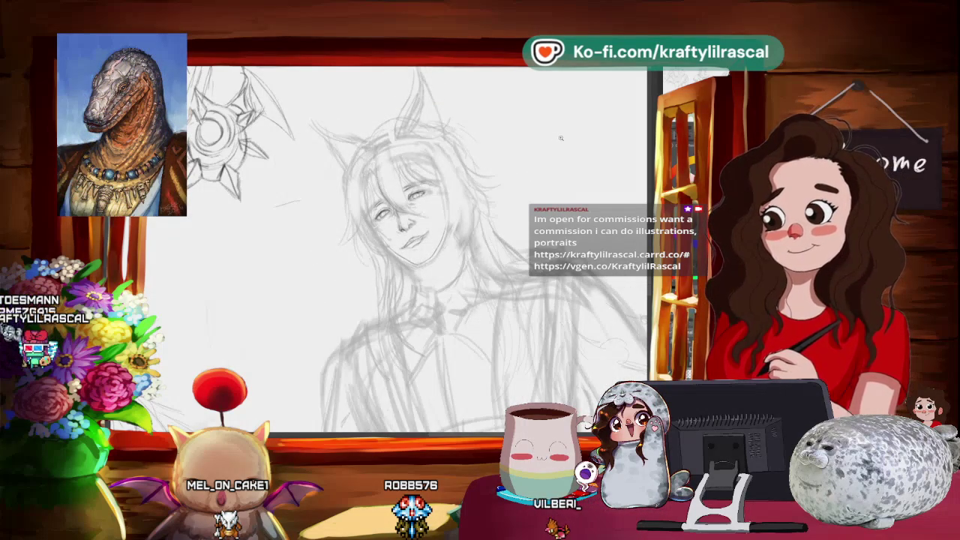
scroll(416, 219, up, 2)
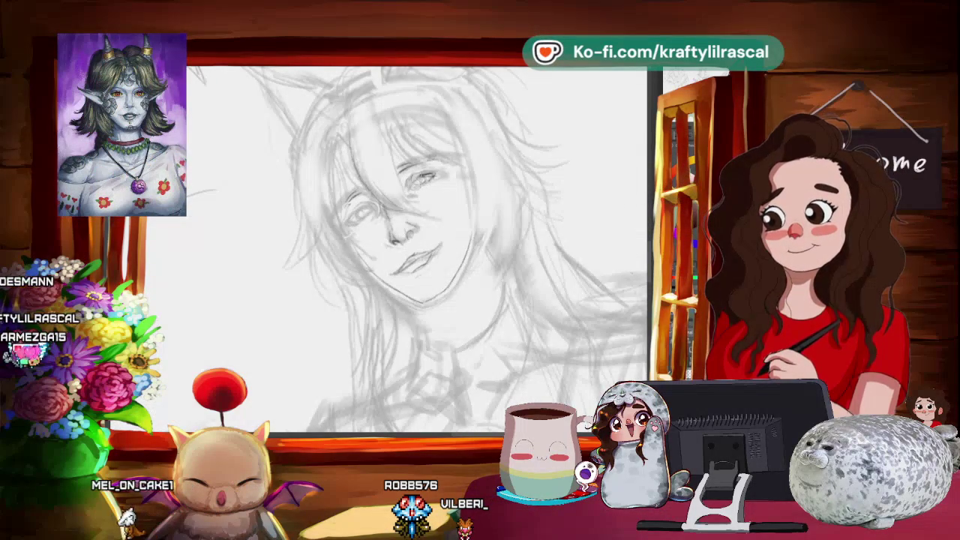
key(4)
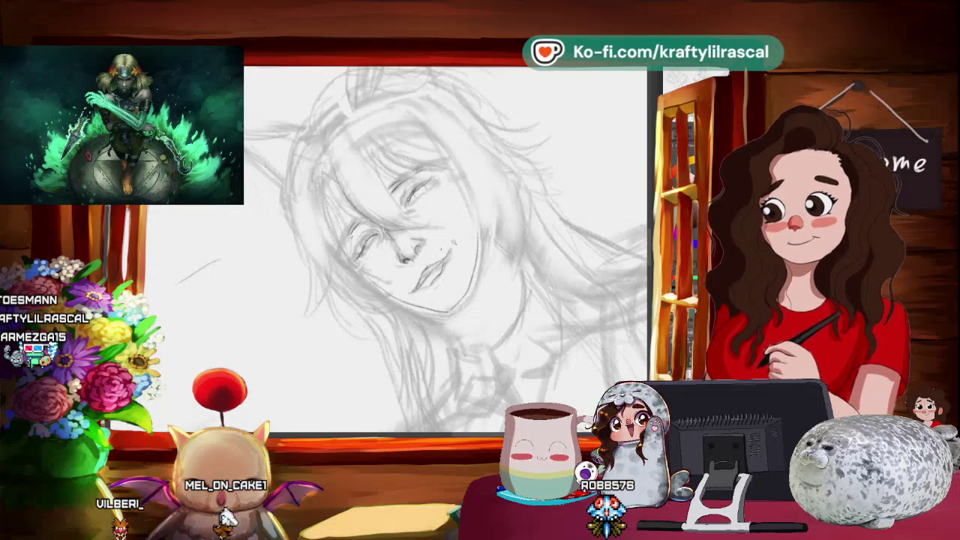
key(ctrl+0)
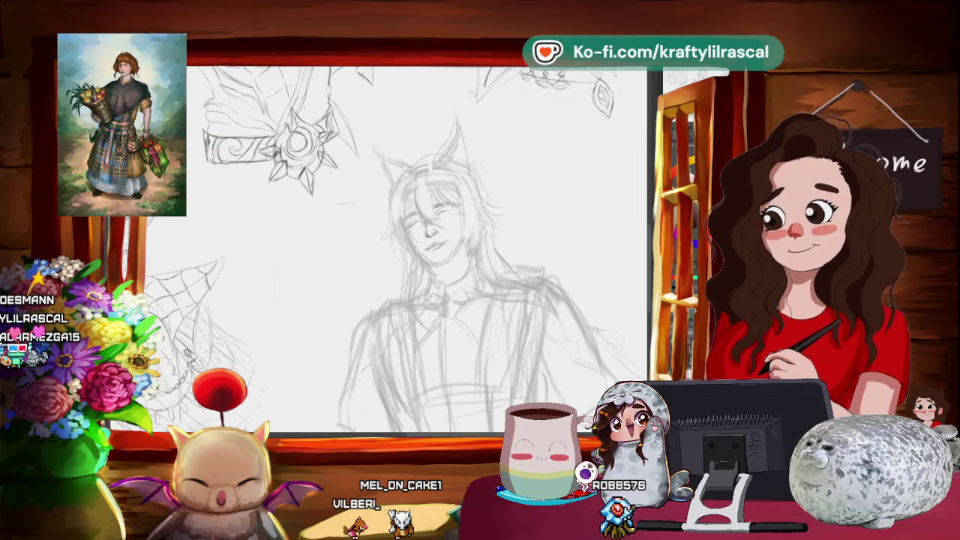
- Shift the viewer's-right closed eye a few pixels down-left, then deselect
scroll(461, 245, up, 3)
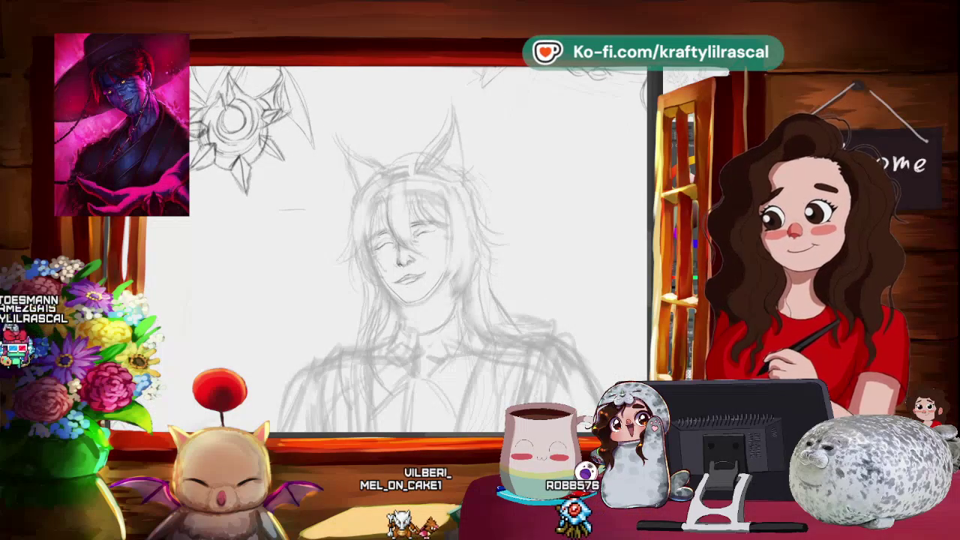
key(ctrl+t)
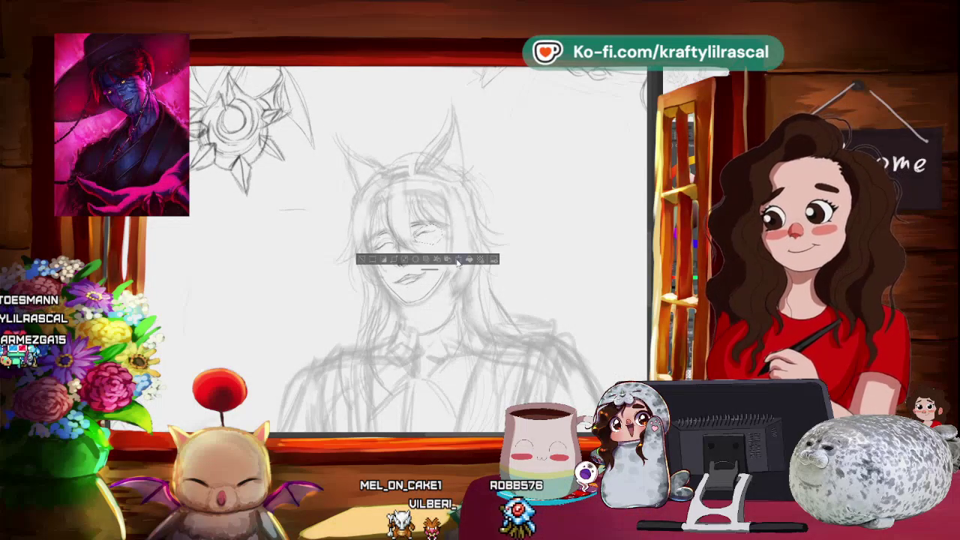
drag(427, 236, 425, 238)
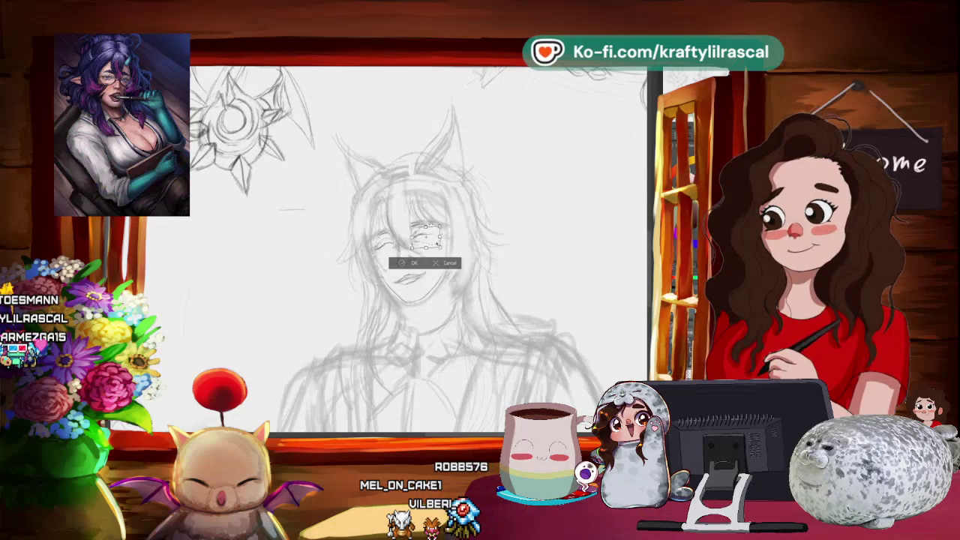
key(Return)
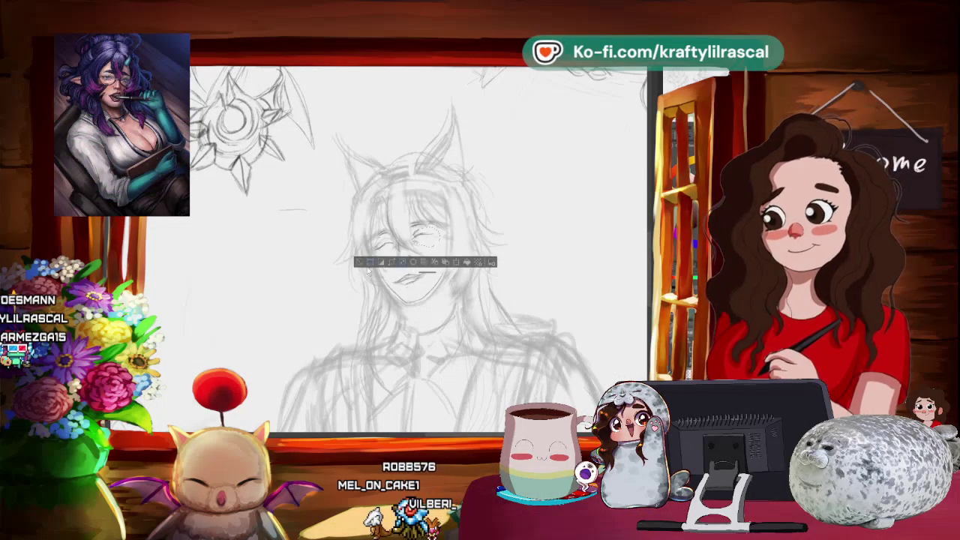
key(ctrl+d)
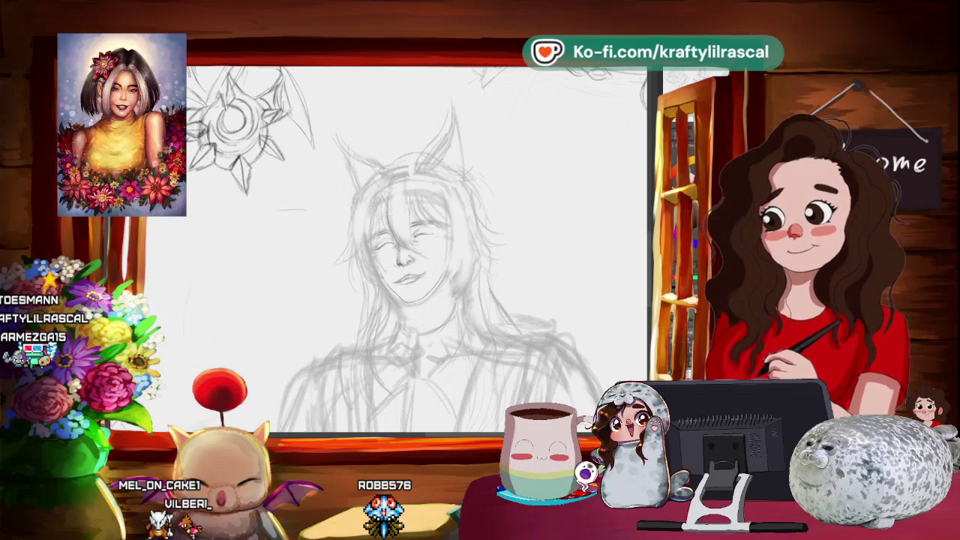
scroll(441, 252, up, 1)
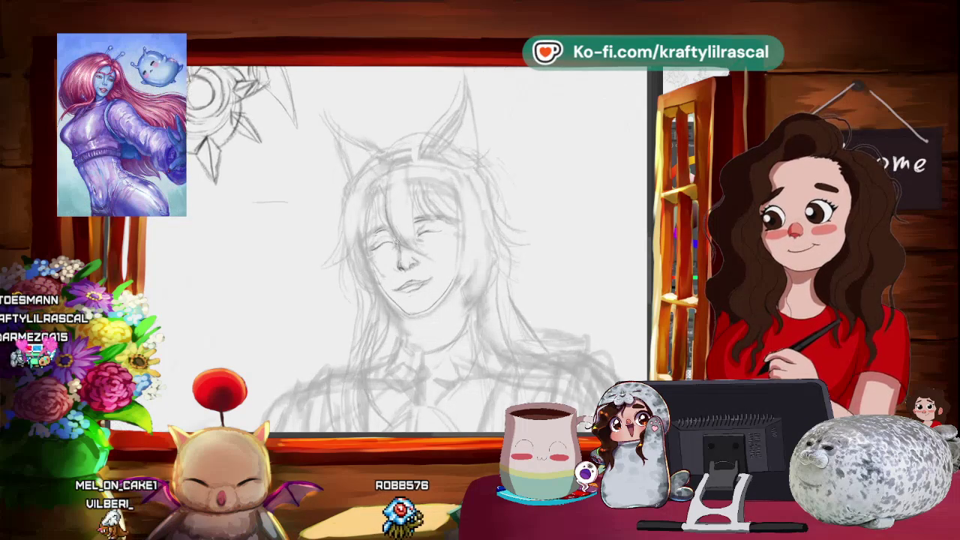
- Rotate and zoom around the face while redrawing the closed-eye and mouth lines
drag(396, 242, 415, 184)
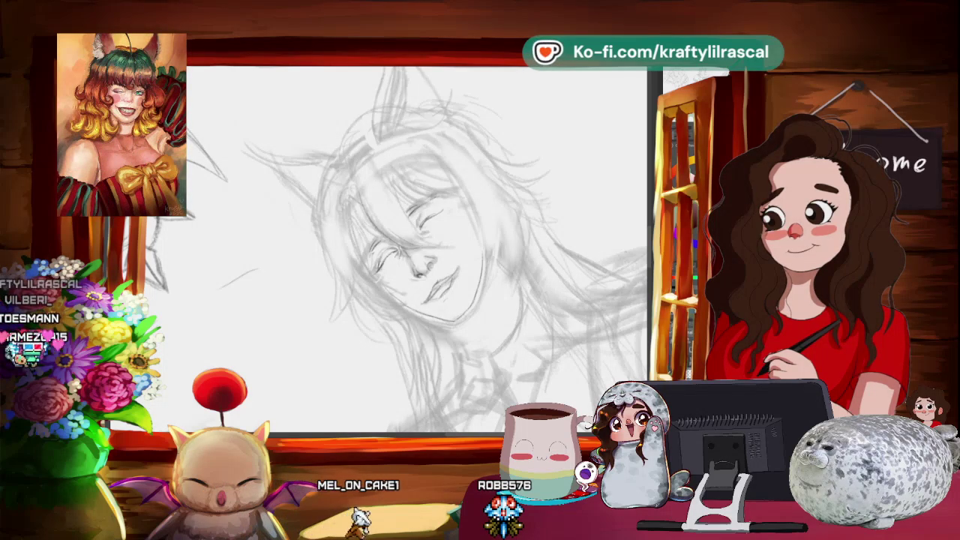
mouse_move(452, 222)
mouse_down()
mouse_move(489, 305)
mouse_move(450, 248)
mouse_up()
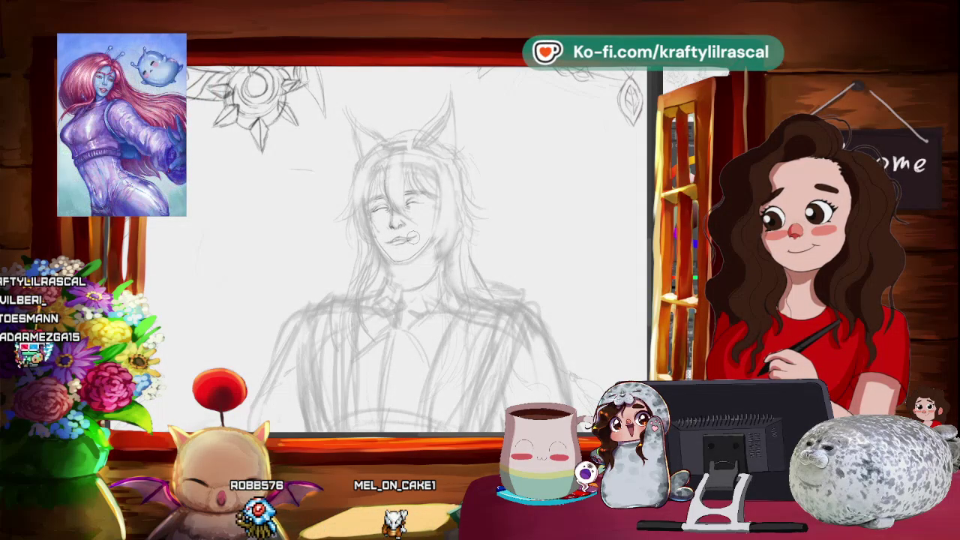
mouse_move(424, 233)
mouse_down()
mouse_move(456, 218)
mouse_move(443, 204)
mouse_up()
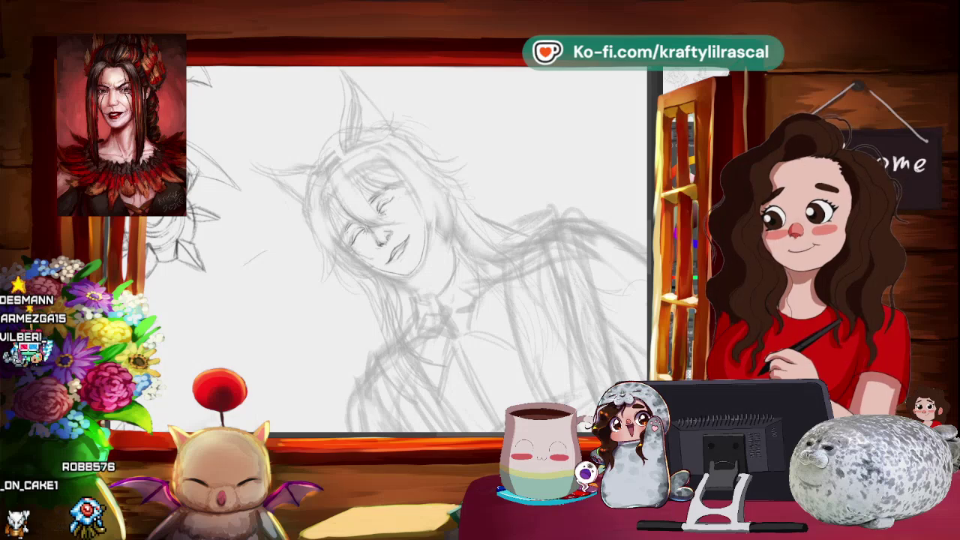
drag(403, 197, 630, 209)
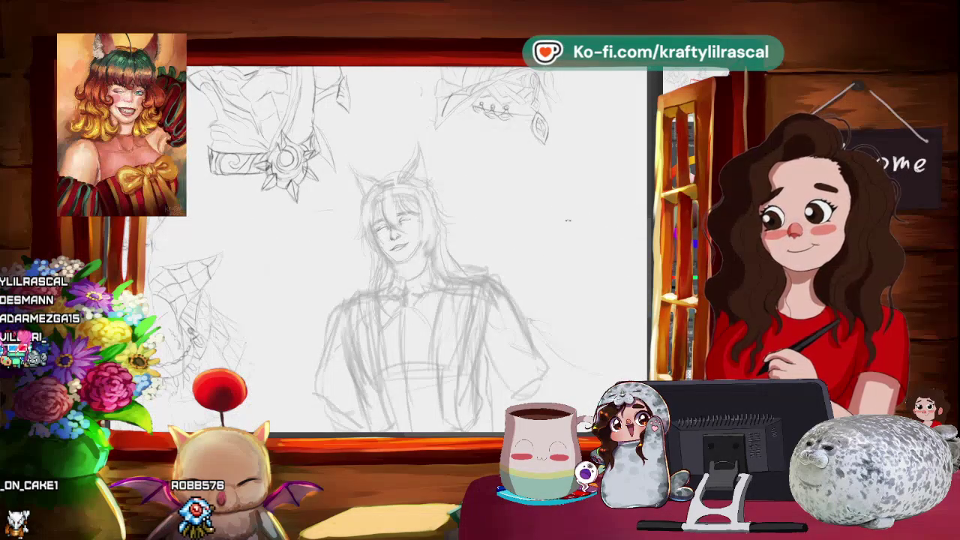
mouse_move(419, 260)
mouse_down()
mouse_move(435, 237)
mouse_move(424, 233)
mouse_up()
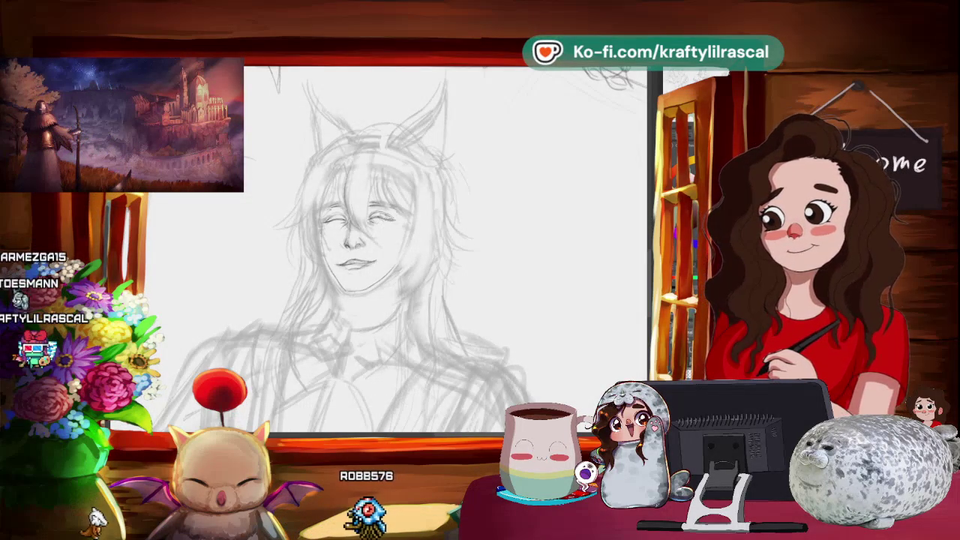
scroll(524, 208, down, 3)
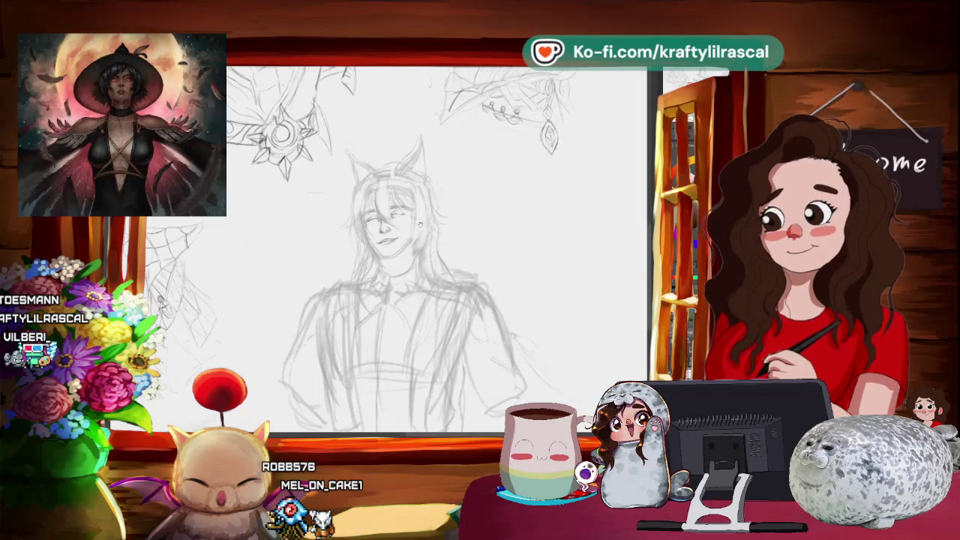
- Undo the last pencil stroke, then zoom in and rotate the view clockwise around the face
scroll(450, 191, up, 2)
key(ctrl+z)
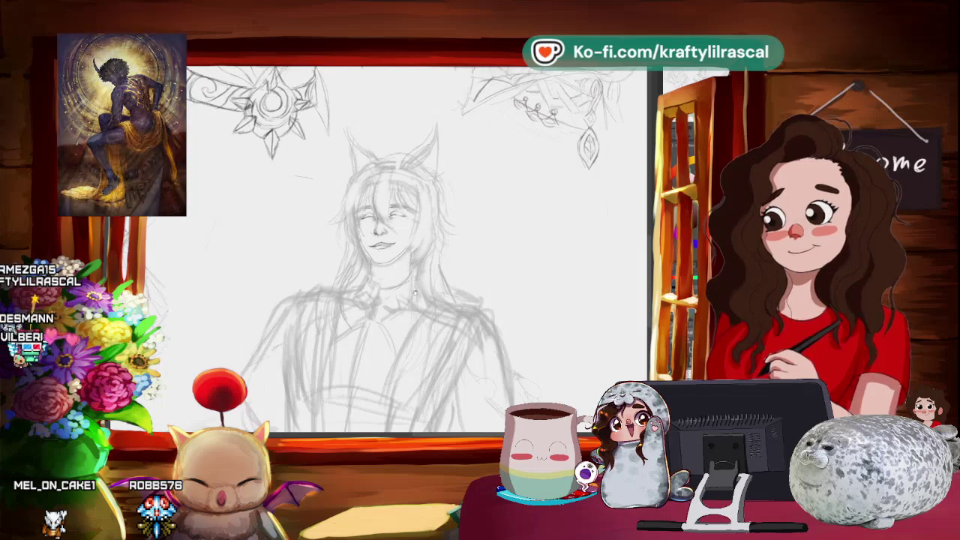
scroll(474, 289, up, 2)
scroll(474, 290, up, 2)
drag(474, 290, 242, 282)
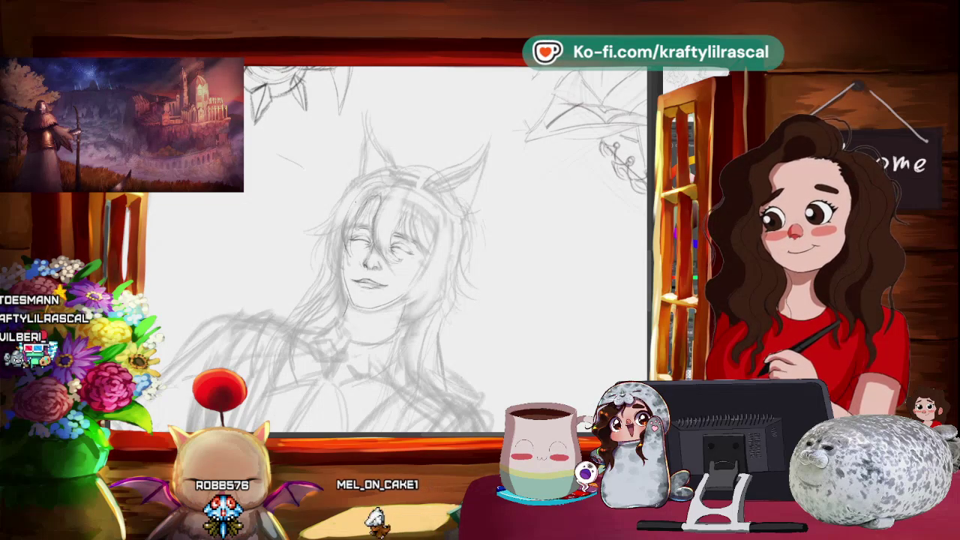
- Zoom back out to see more of the sketch around the face
key(ctrl+minus)
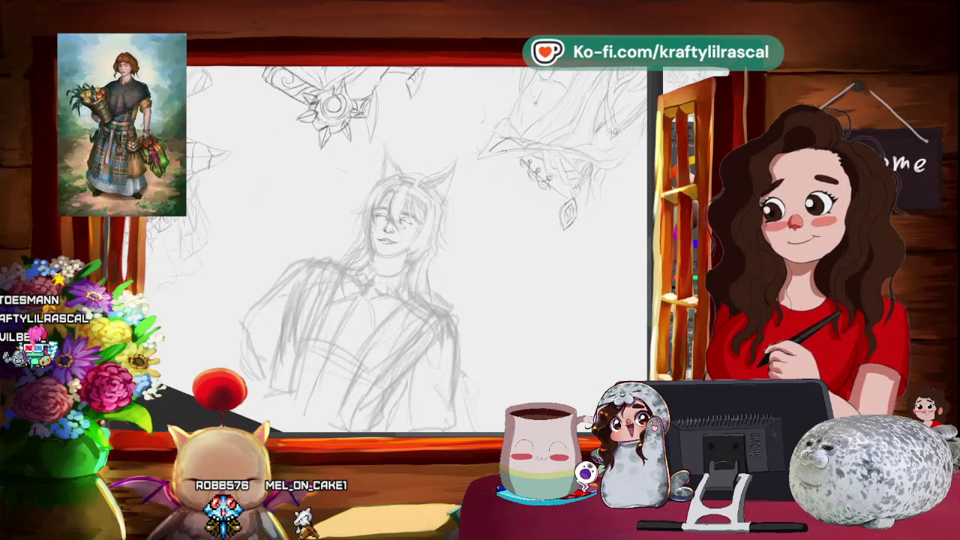
scroll(405, 247, up, 1)
scroll(405, 247, up, 1)
scroll(405, 247, up, 1)
scroll(405, 248, up, 1)
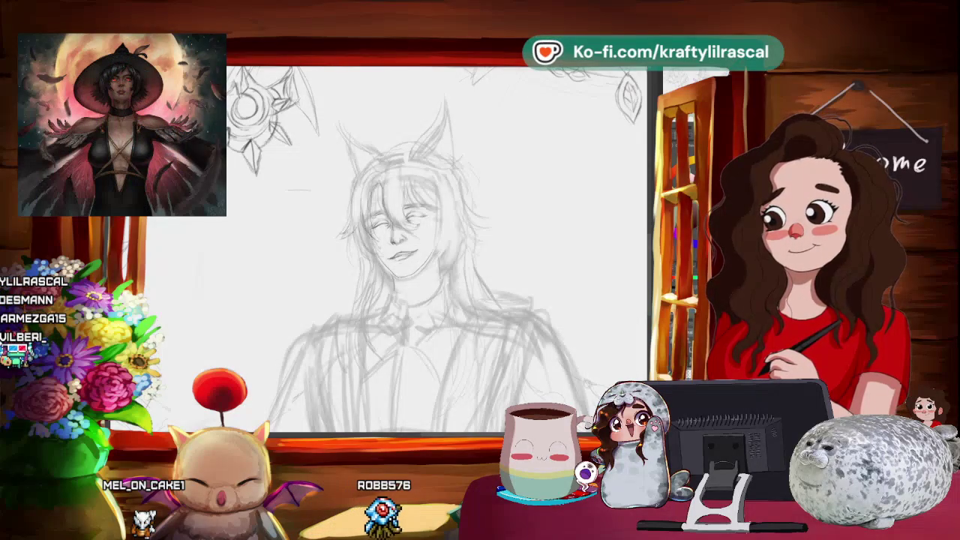
scroll(398, 248, down, 2)
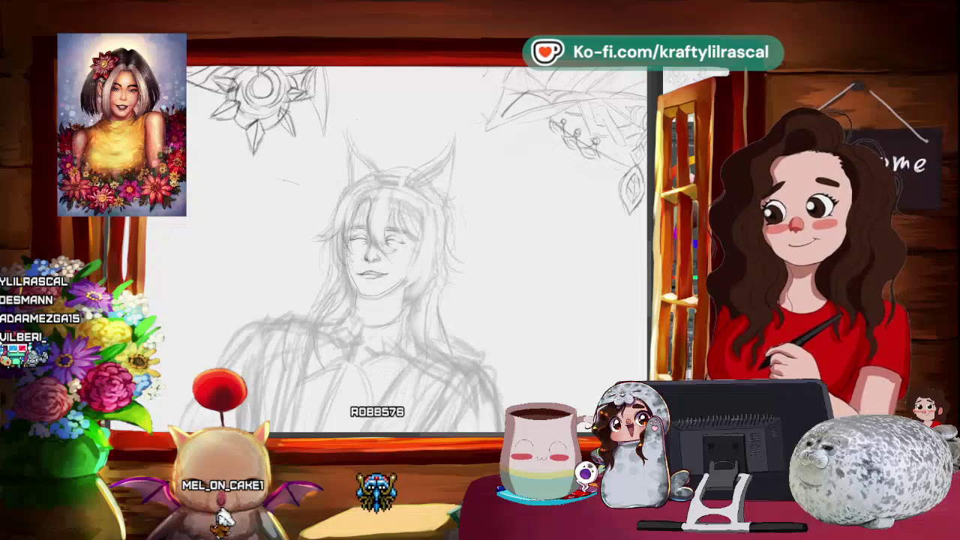
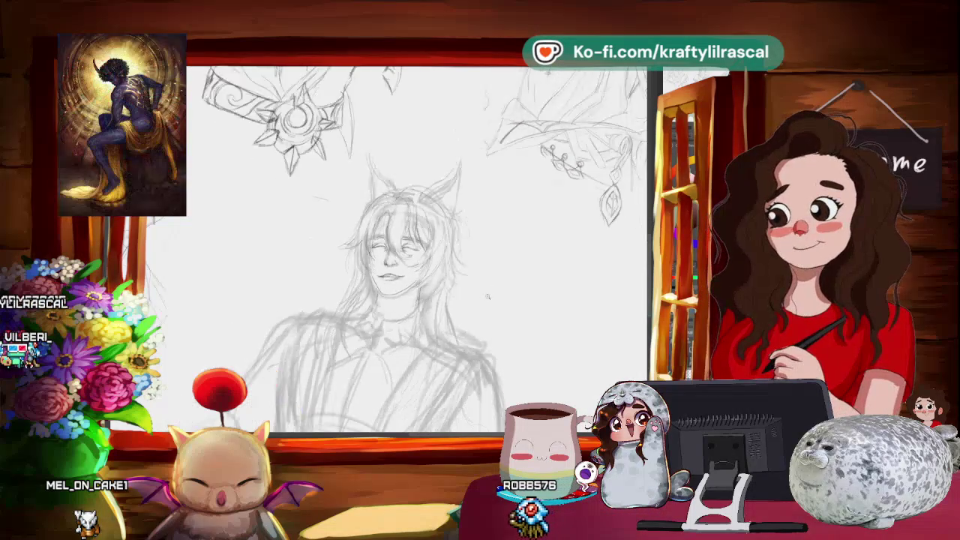
- Nudge the view of the horned, long-haired figure sketch and save the file with Ctrl+S
scroll(492, 297, up, 1)
drag(493, 297, 483, 297)
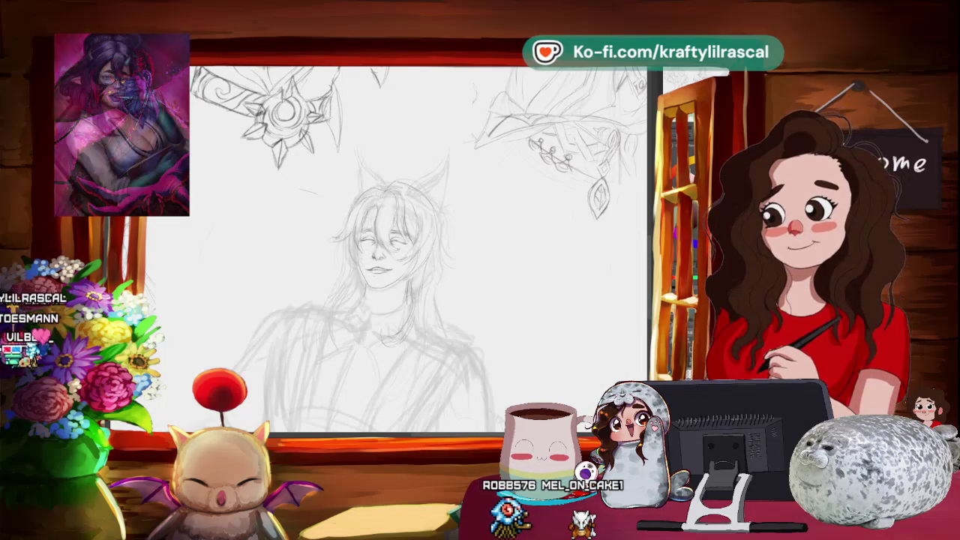
key(ctrl+s)
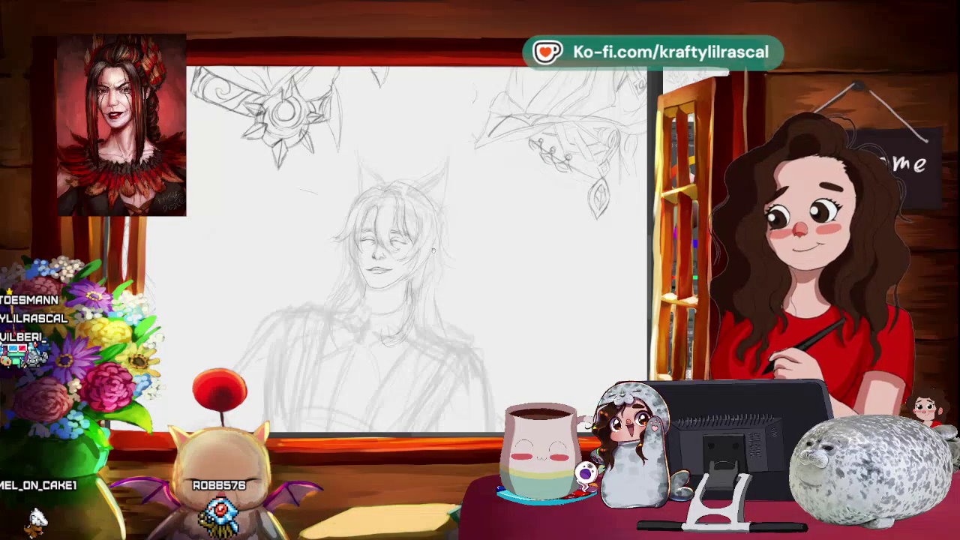
scroll(523, 280, down, 3)
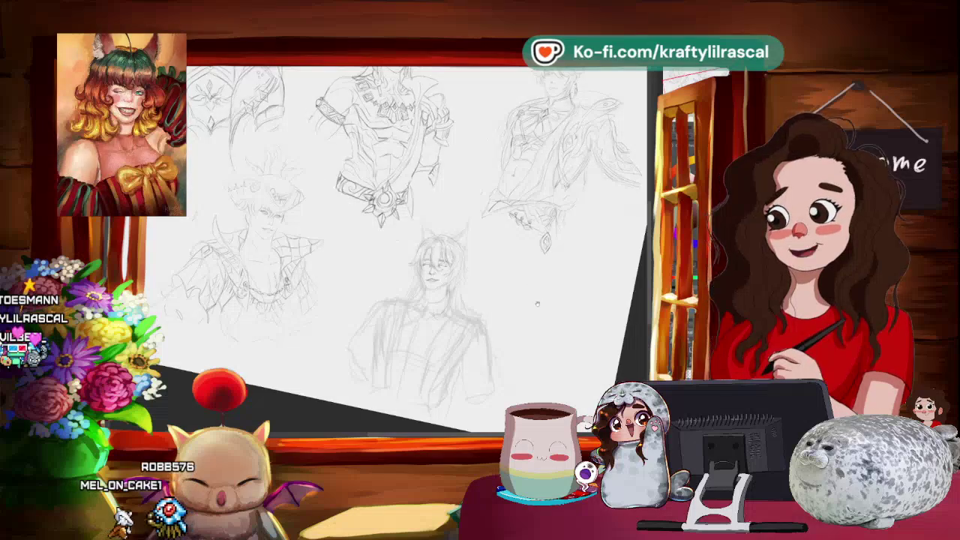
scroll(523, 280, down, 2)
scroll(518, 300, down, 3)
scroll(514, 314, up, 5)
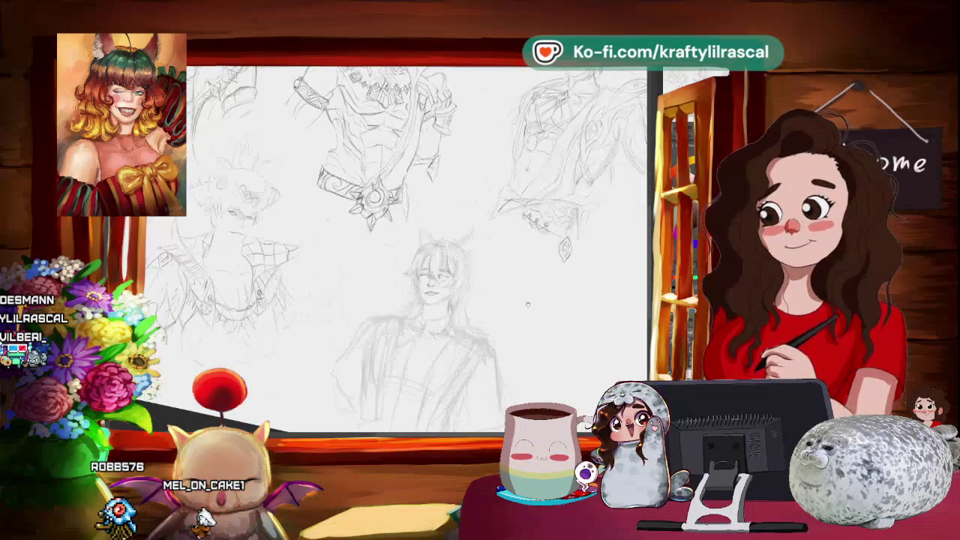
scroll(575, 276, down, 2)
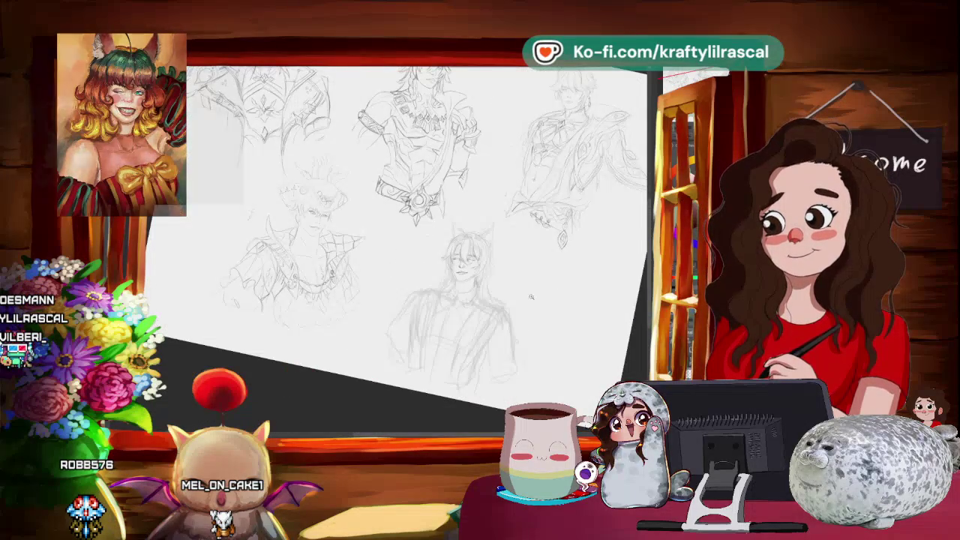
scroll(575, 276, up, 5)
scroll(505, 316, up, 2)
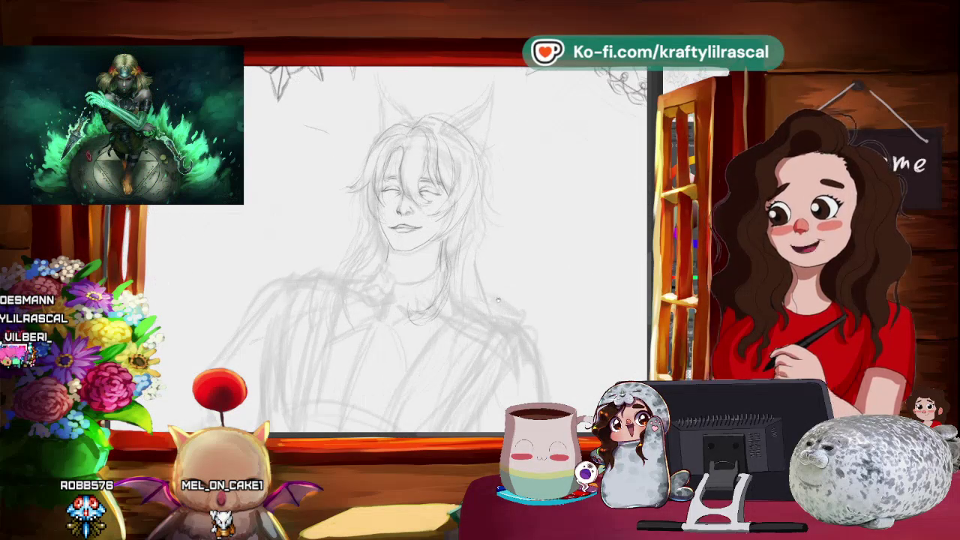
scroll(503, 303, up, 1)
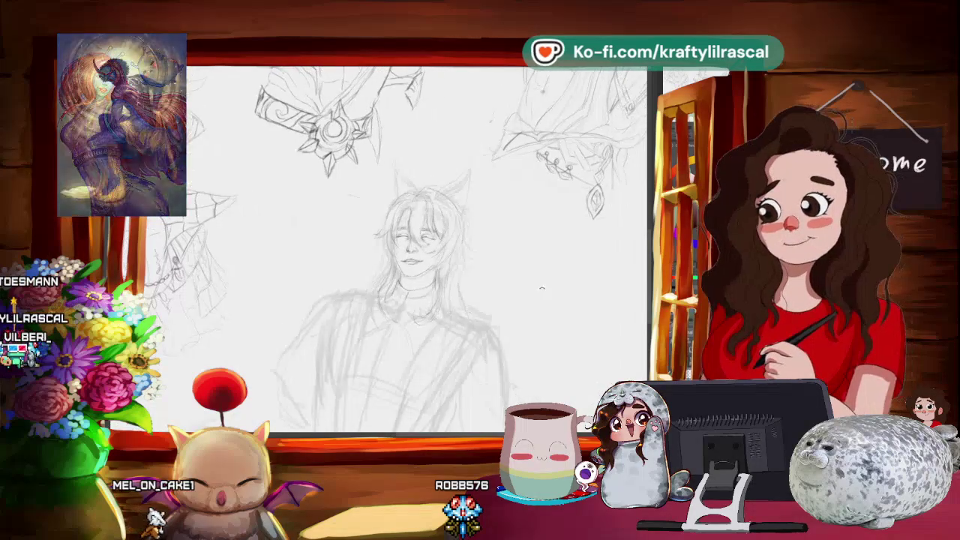
scroll(471, 324, up, 2)
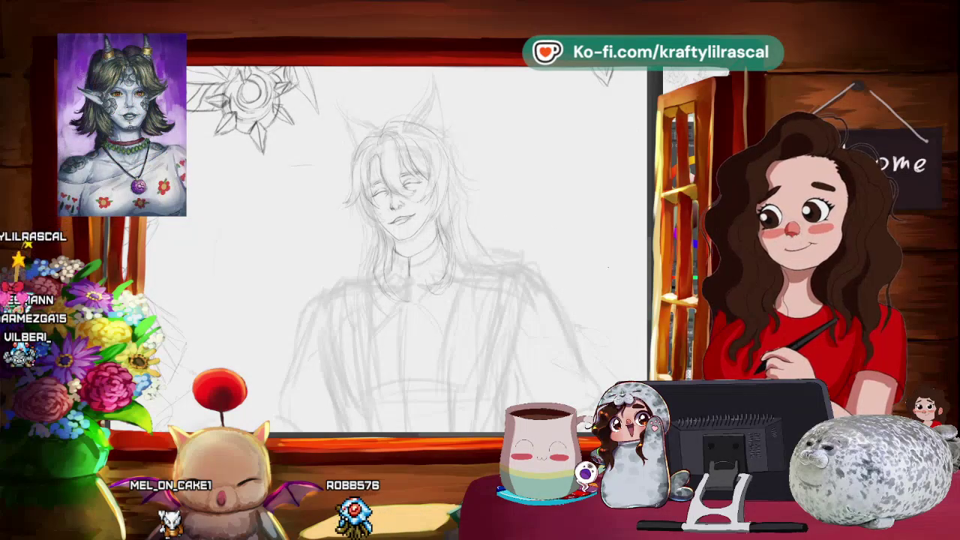
alt+click(494, 212)
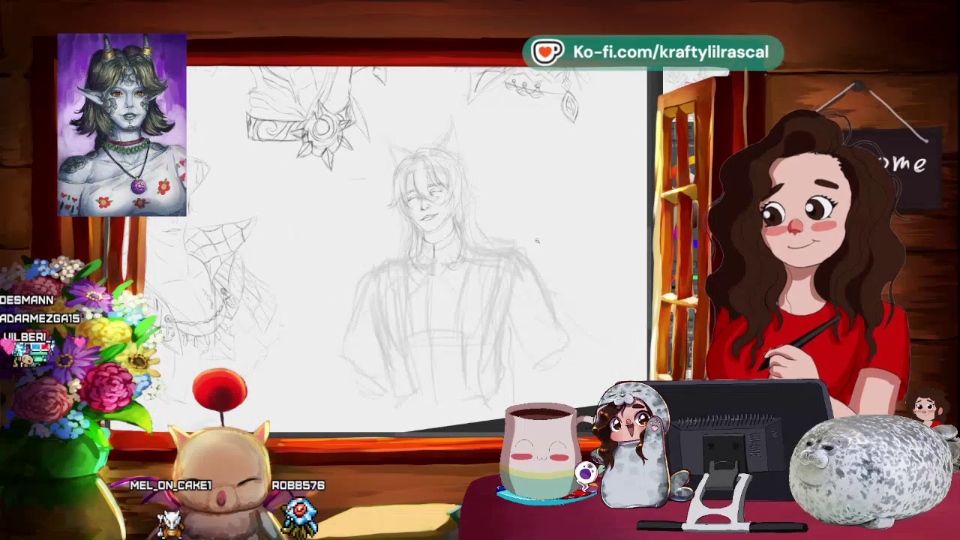
click(578, 219)
click(558, 201)
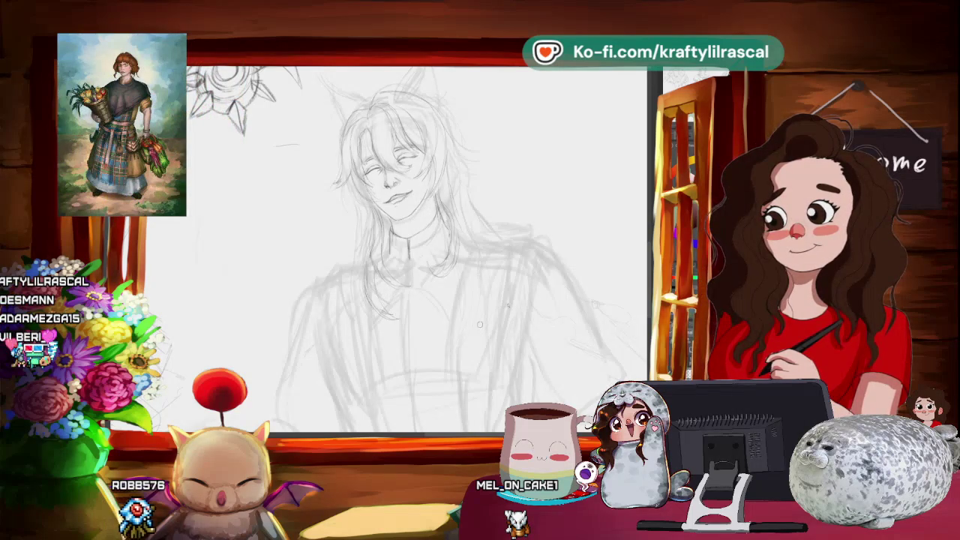
- Zoom out and back in, then pan and tilt the view to frame the figure's hair
scroll(480, 324, down, 1)
scroll(484, 327, down, 1)
scroll(491, 332, down, 1)
scroll(499, 338, down, 1)
scroll(500, 338, up, 2)
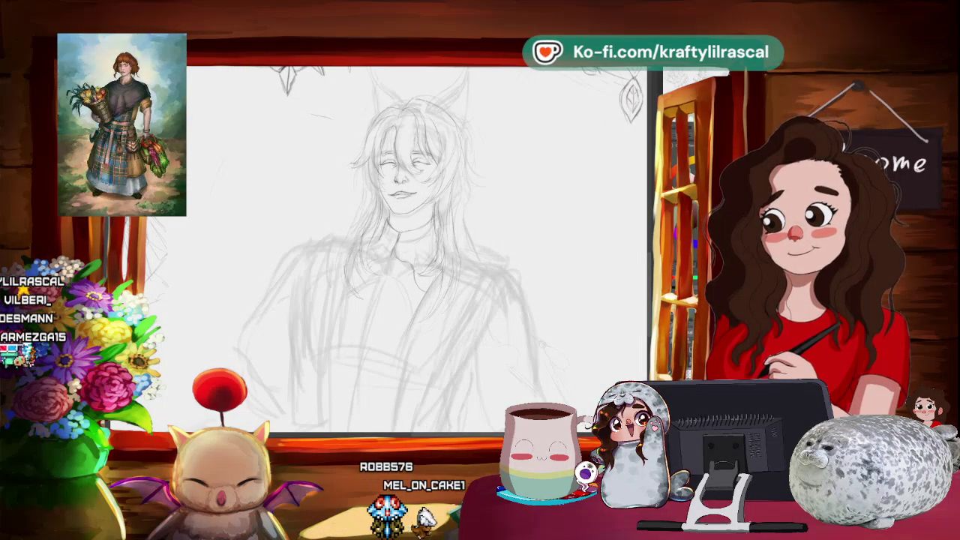
scroll(420, 247, up, 1)
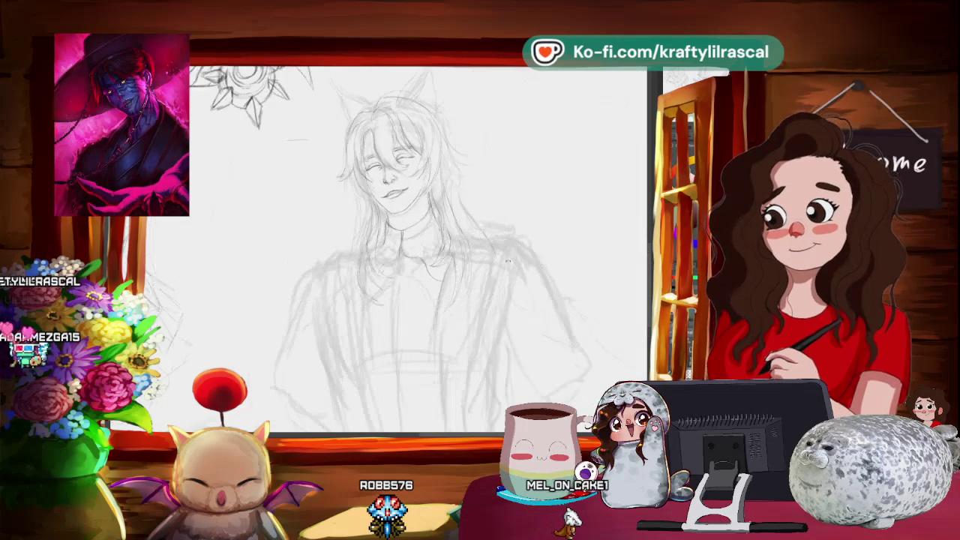
scroll(420, 247, up, 2)
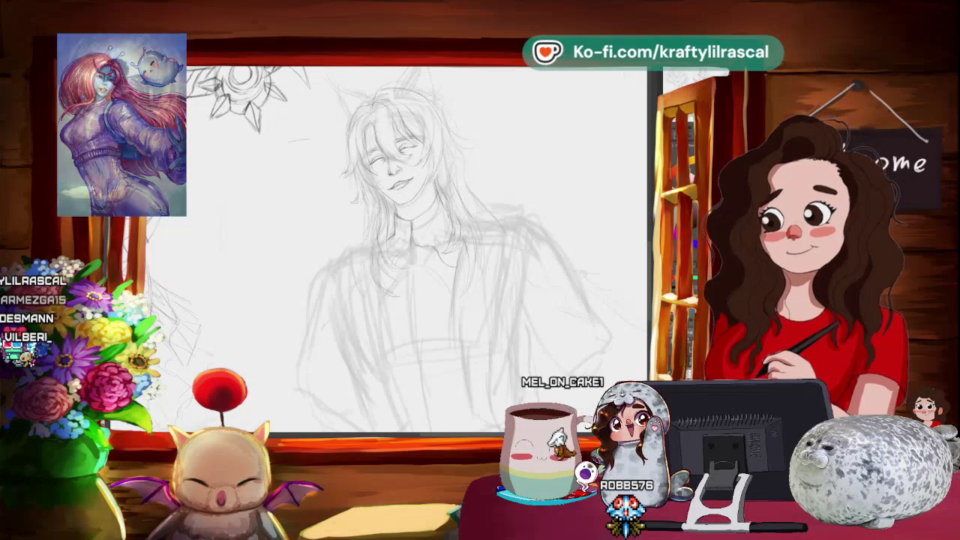
drag(492, 169, 543, 198)
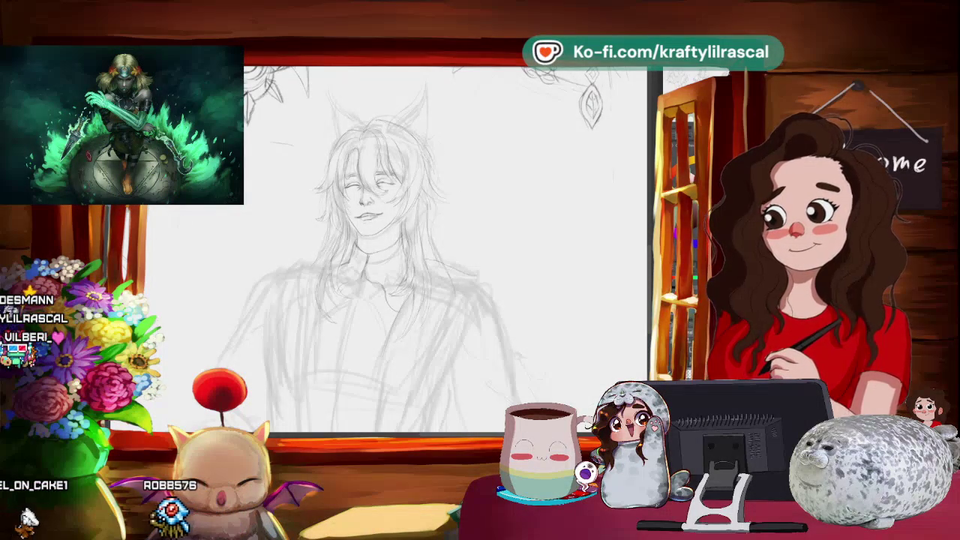
scroll(390, 247, up, 1)
- Zoom in and pan the view onto the figure's face and pointed ear
scroll(390, 247, up, 1)
scroll(390, 248, up, 1)
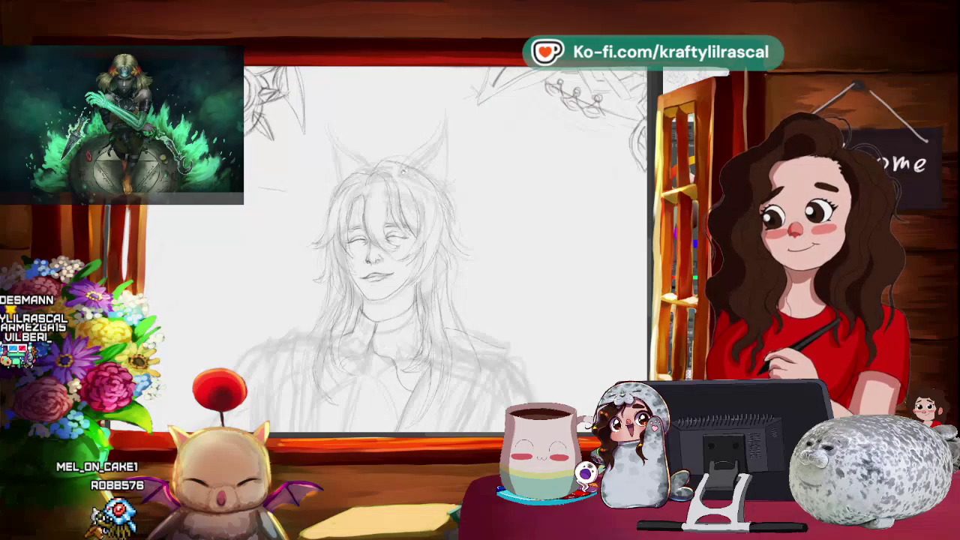
scroll(344, 146, up, 1)
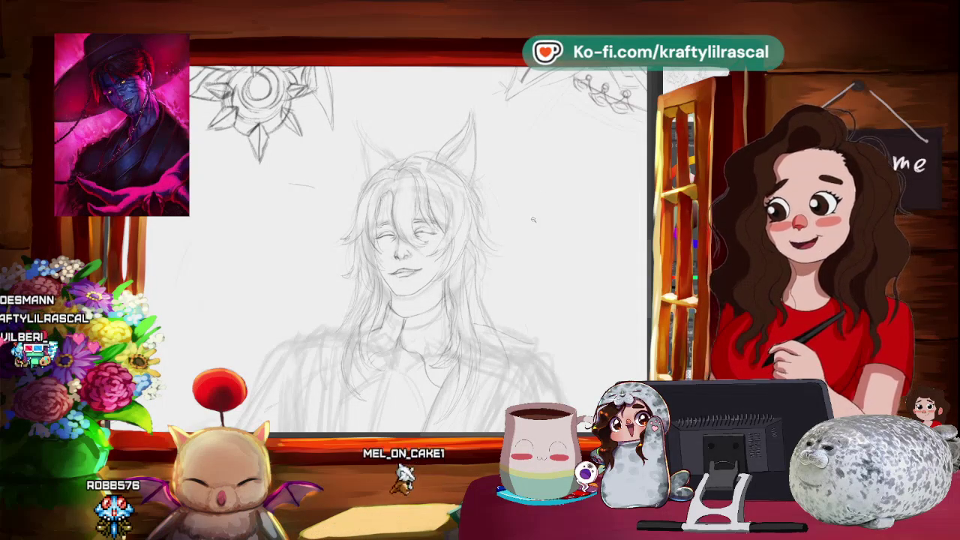
scroll(565, 225, down, 2)
drag(565, 225, 483, 246)
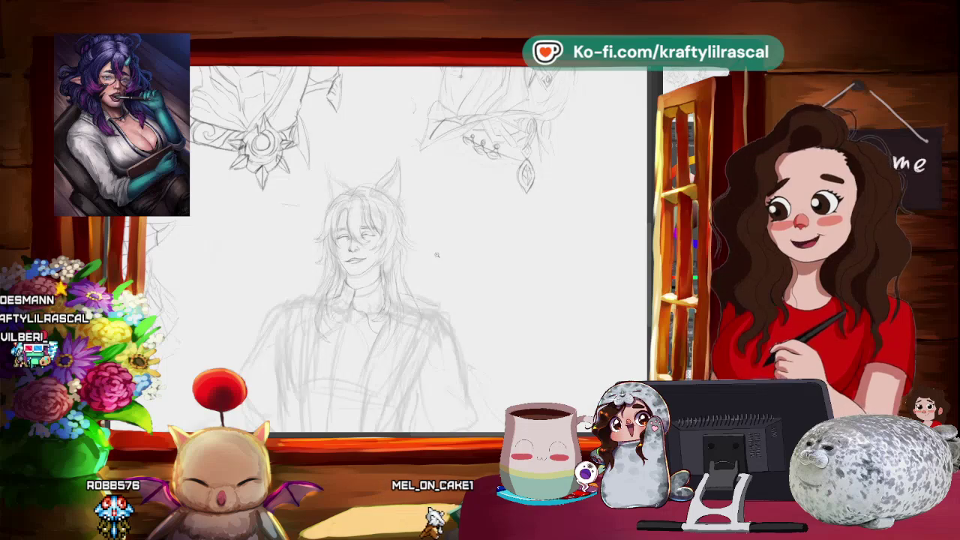
scroll(435, 255, up, 1)
scroll(435, 255, up, 1)
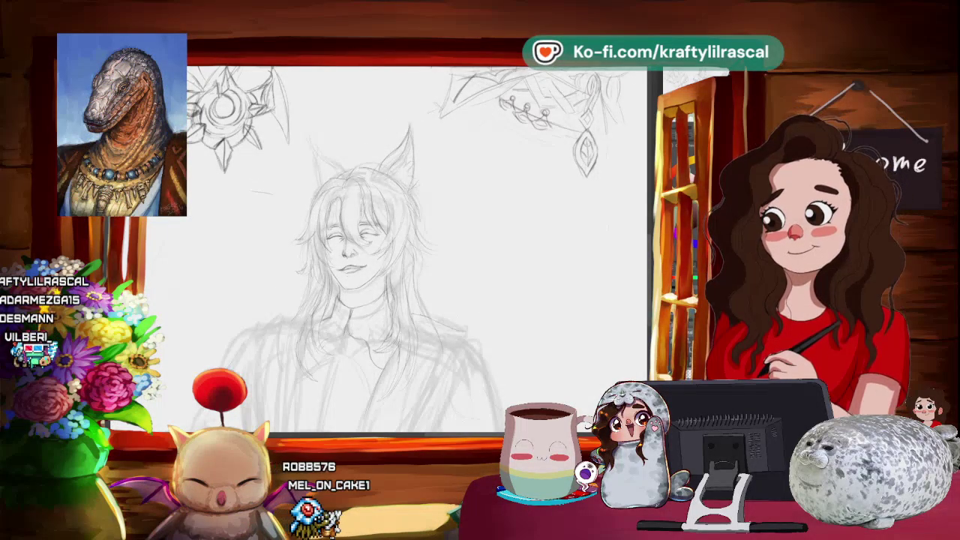
scroll(341, 262, down, 1)
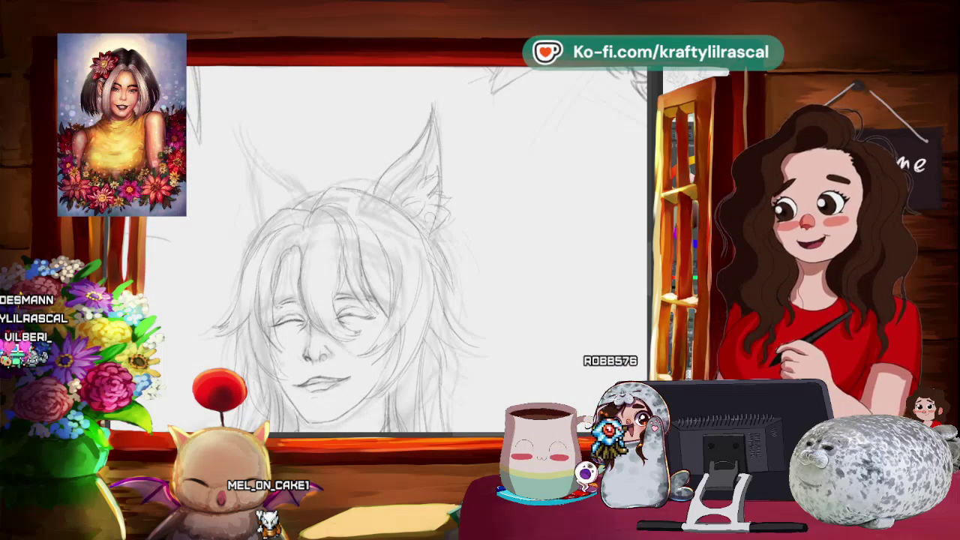
scroll(477, 177, down, 2)
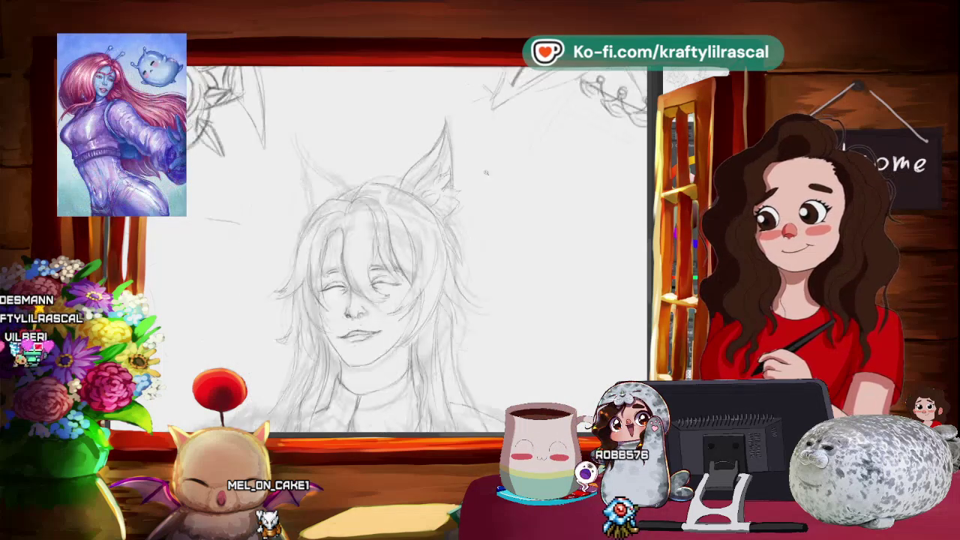
- Adjust the zoom on the figure's torso and jacket
scroll(478, 177, down, 3)
scroll(471, 228, up, 2)
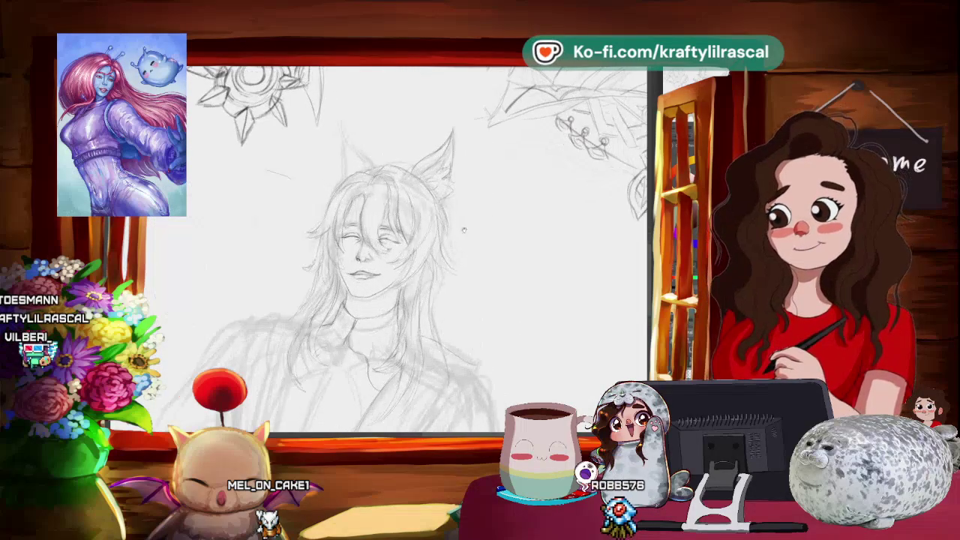
scroll(470, 228, up, 1)
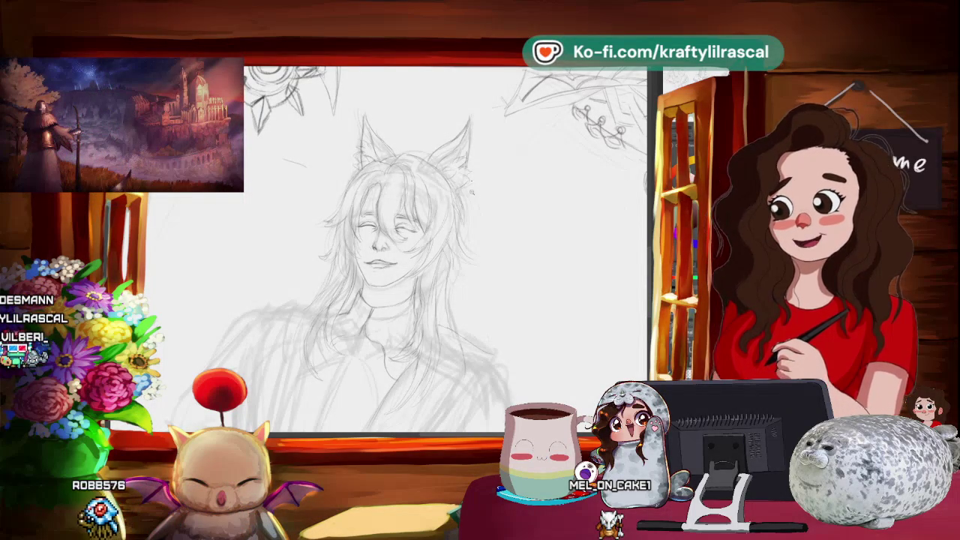
scroll(486, 192, down, 3)
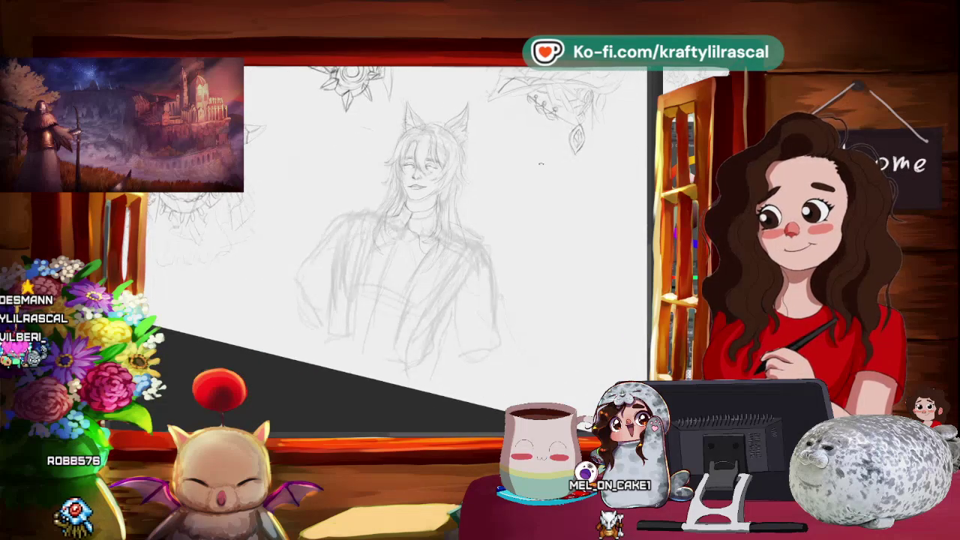
scroll(424, 252, up, 3)
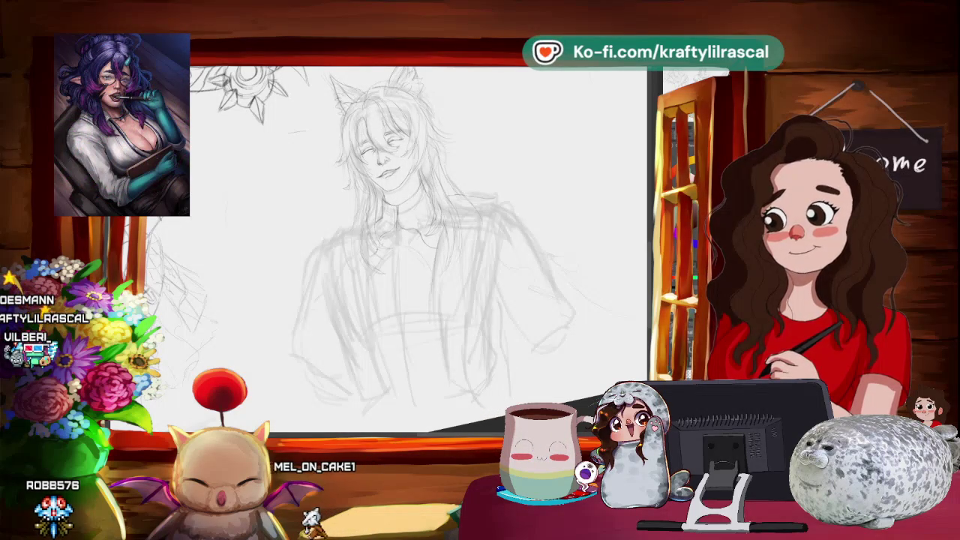
- Mirror the canvas view with H and rotate it upright to check proportions
key(h)
key(shift+space)
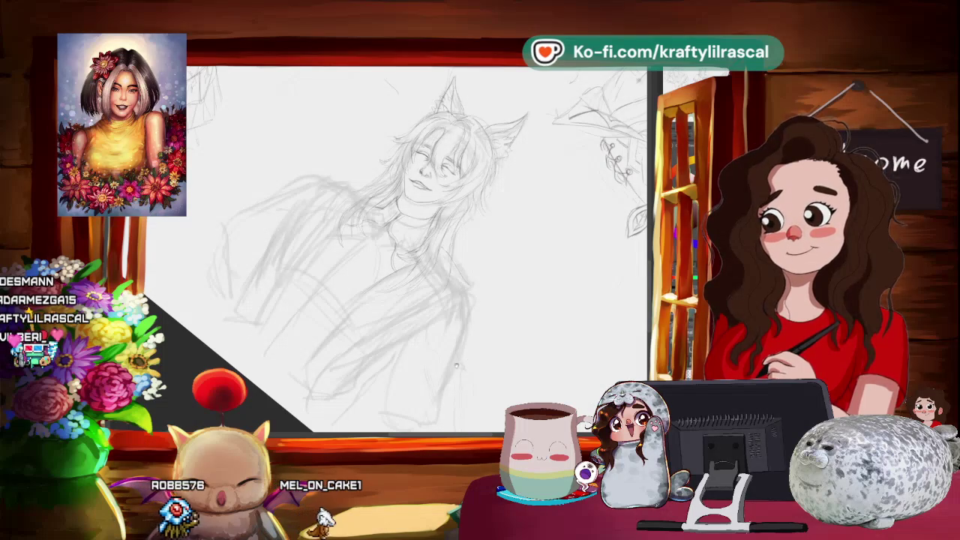
drag(460, 365, 529, 326)
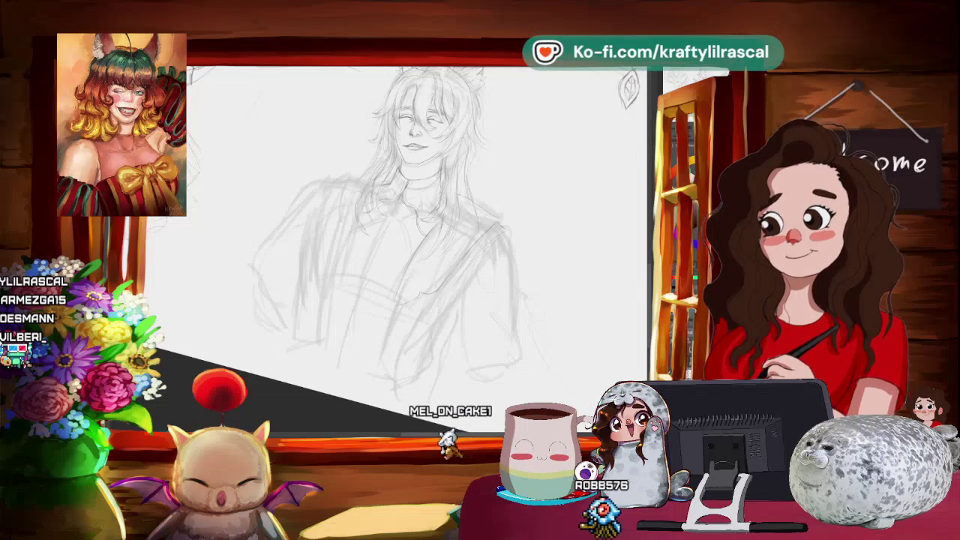
scroll(529, 238, down, 3)
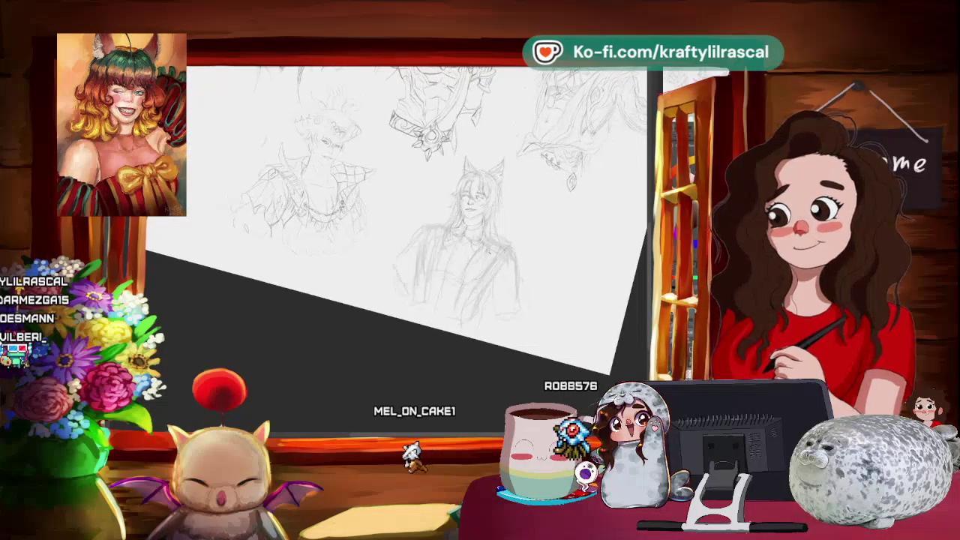
- Zoom in and rotate the view counter-clockwise to frame the jacket shoulder
scroll(510, 248, up, 3)
scroll(470, 266, up, 1)
scroll(470, 265, up, 2)
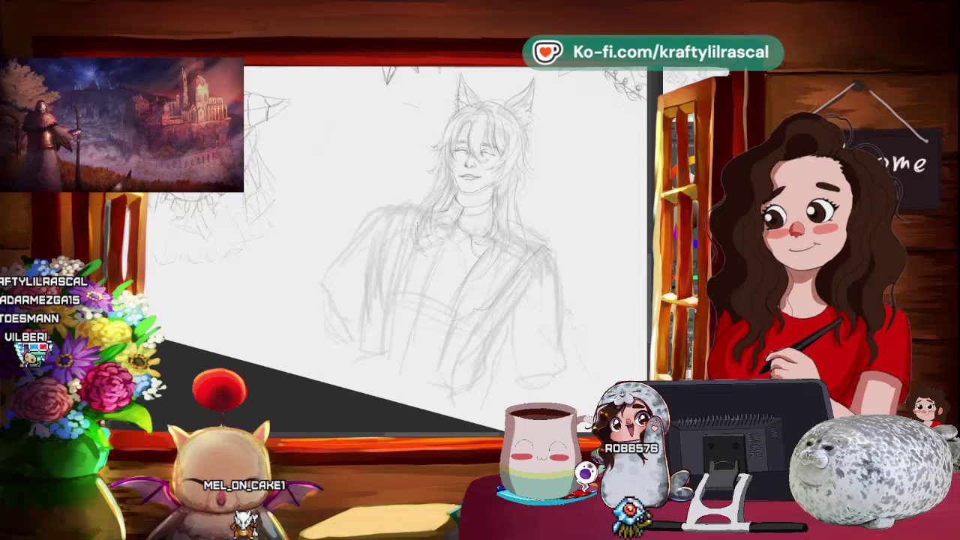
scroll(443, 225, right, 2)
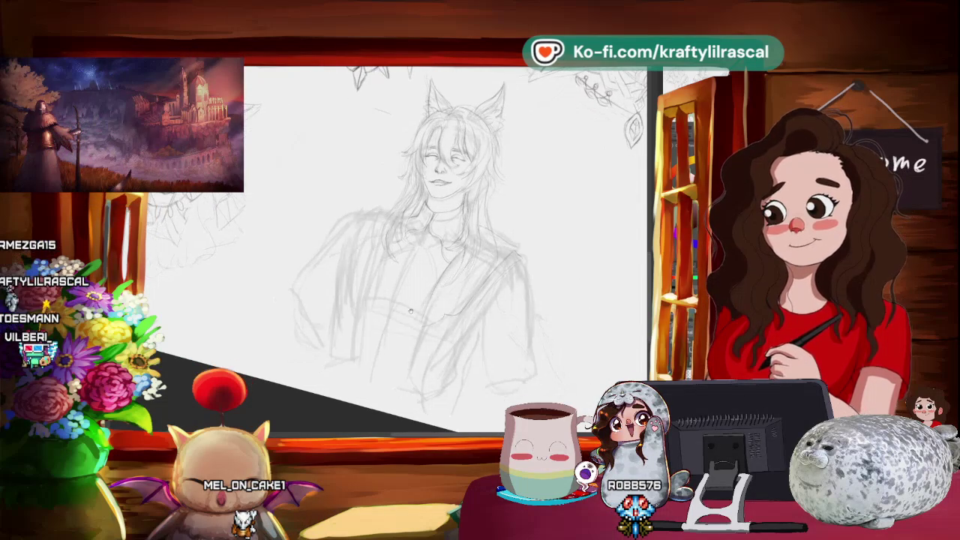
key(minus)
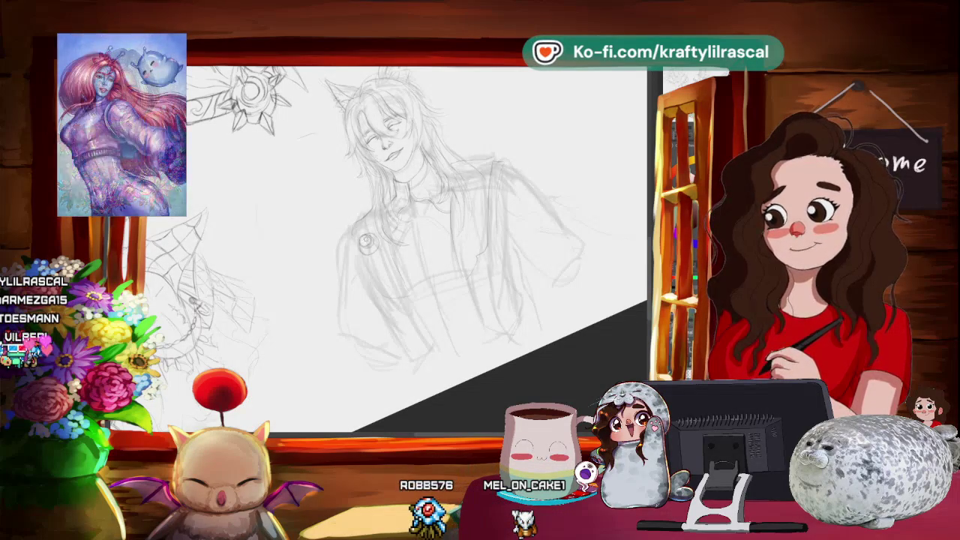
drag(478, 361, 420, 375)
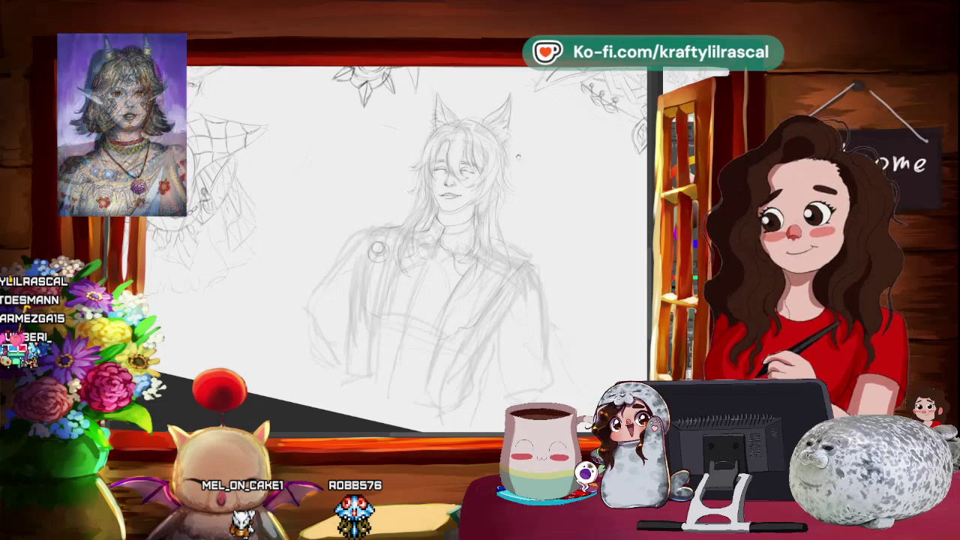
drag(420, 248, 431, 255)
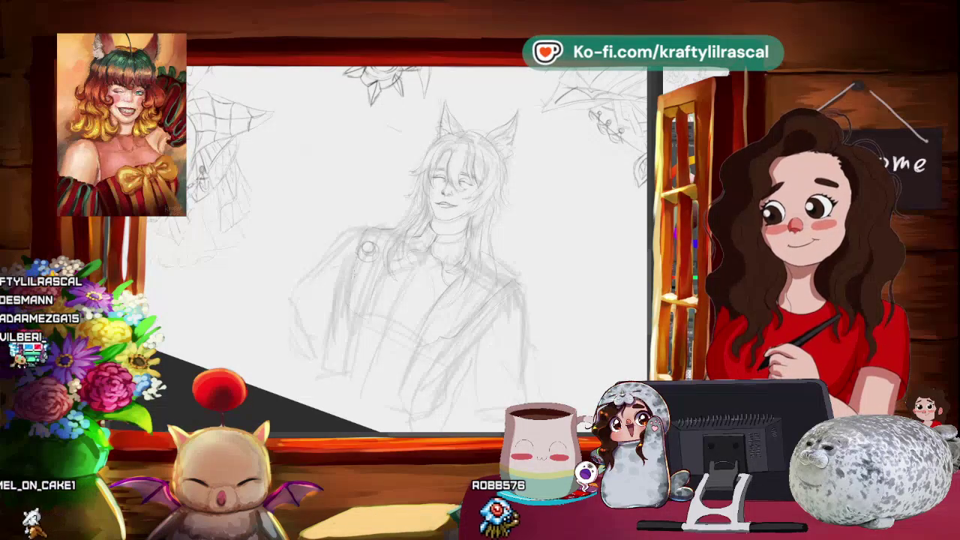
- Zoom out to compare the sketches, rotate the view, and zoom back onto the collar
scroll(463, 220, down, 3)
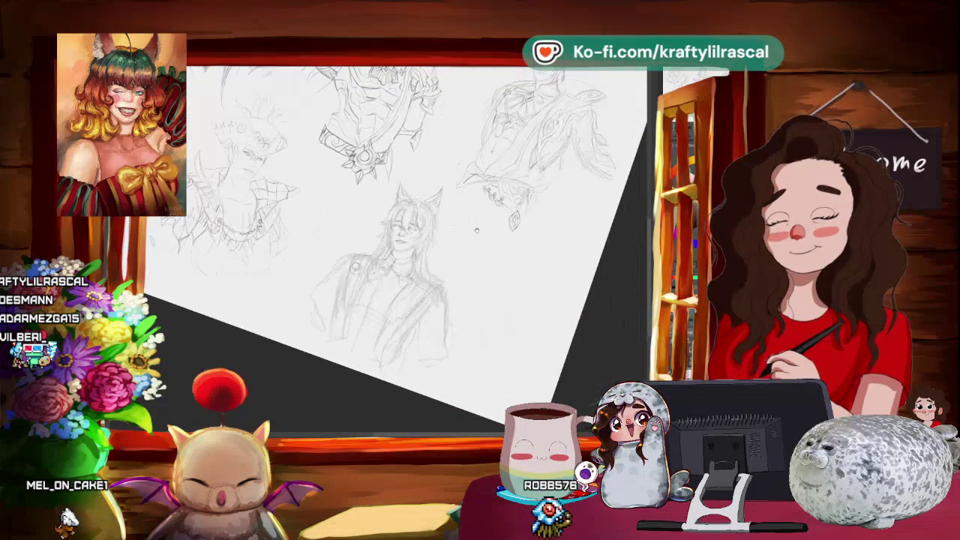
drag(464, 220, 456, 352)
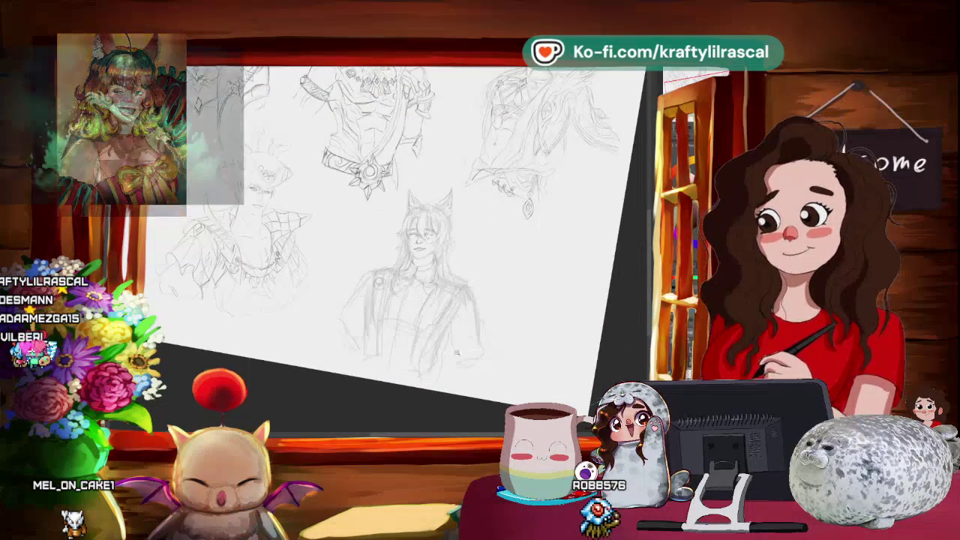
scroll(456, 351, up, 3)
scroll(454, 348, up, 1)
scroll(450, 343, up, 1)
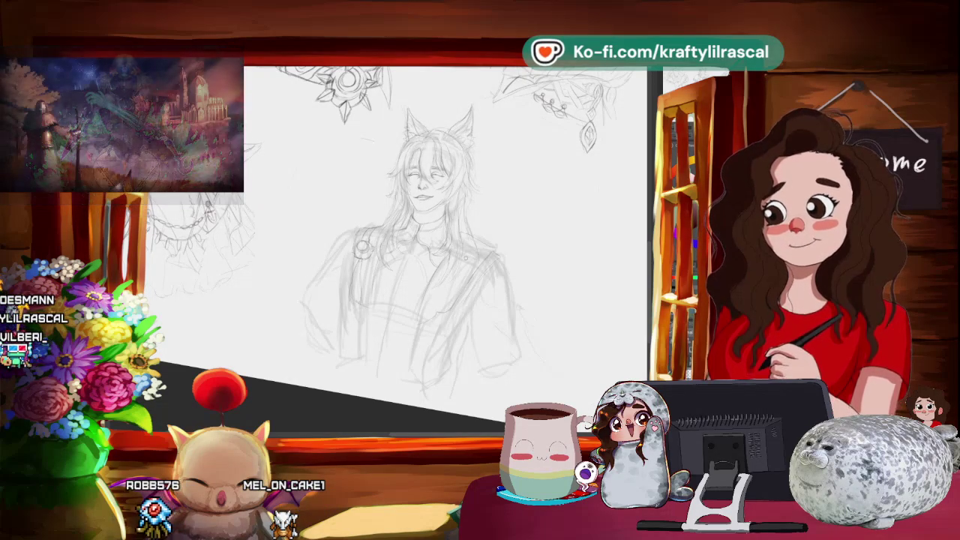
- Pan and zoom to bring the top row of character busts into view
scroll(446, 225, left, 2)
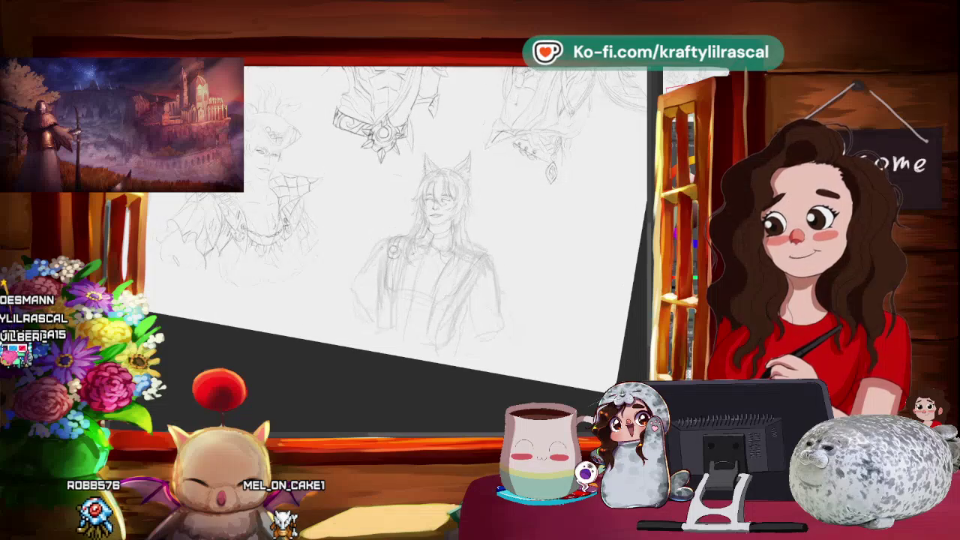
scroll(446, 225, up, 1)
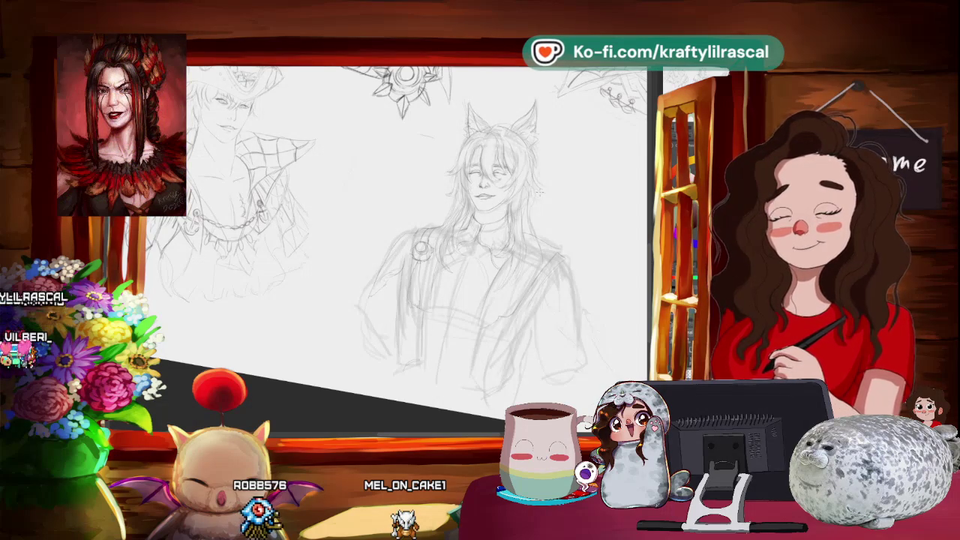
scroll(453, 195, down, 3)
mouse_move(452, 195)
mouse_down()
mouse_move(514, 300)
mouse_move(476, 252)
mouse_up()
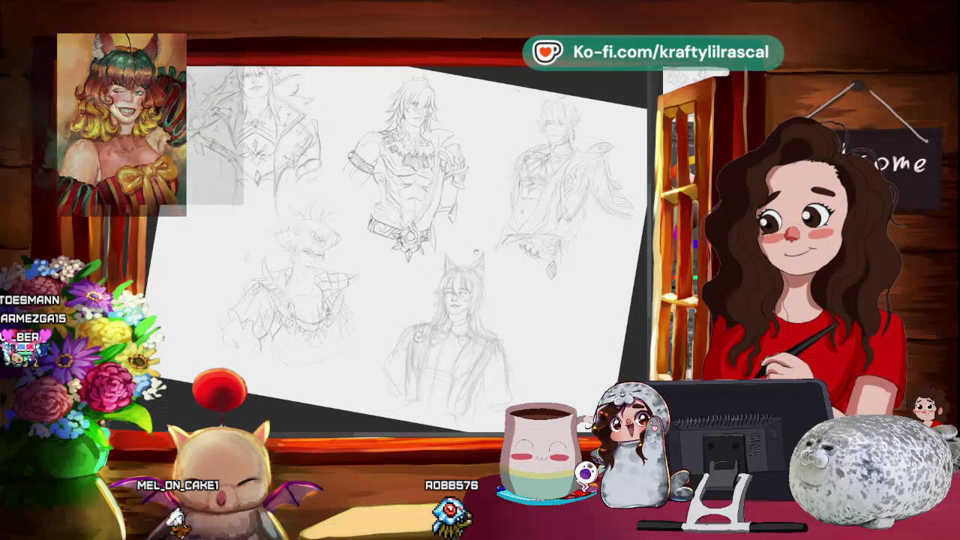
- Tilt and zoom the view onto the fox-eared figure's ear and hair
mouse_move(476, 252)
mouse_down()
mouse_move(482, 272)
mouse_move(455, 330)
mouse_up()
scroll(455, 330, up, 2)
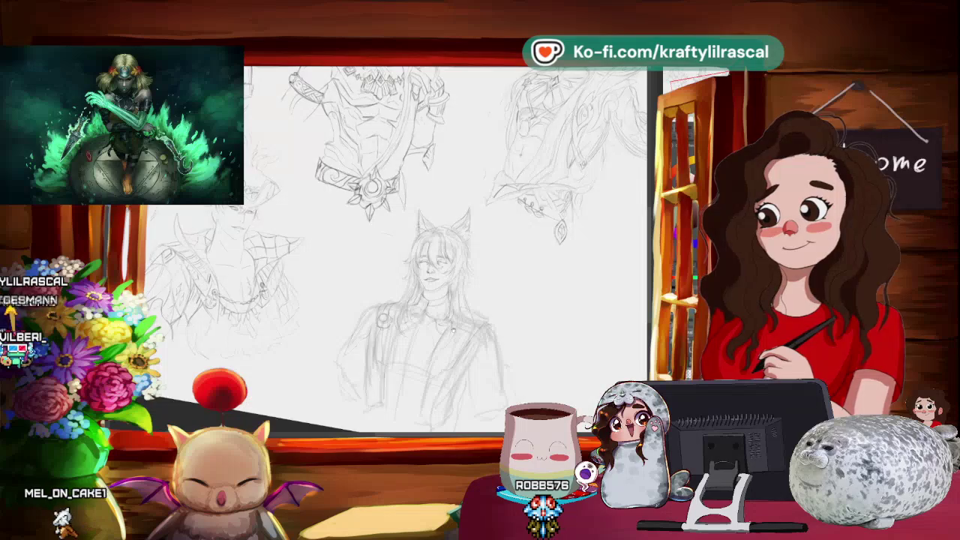
scroll(453, 330, up, 1)
drag(453, 330, 440, 268)
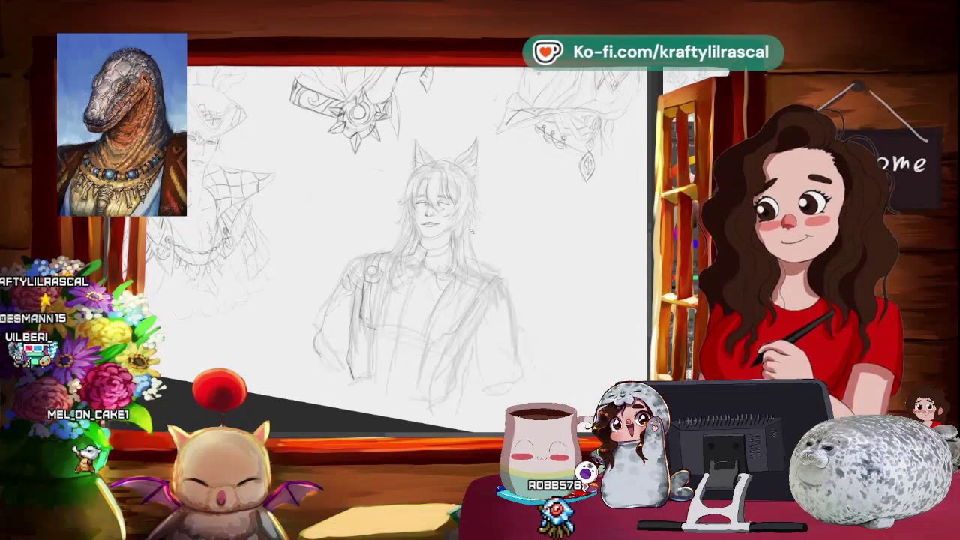
- Adjust the zoom on the fox-eared figure's jacket front and strap area
scroll(396, 250, down, 3)
scroll(396, 250, up, 3)
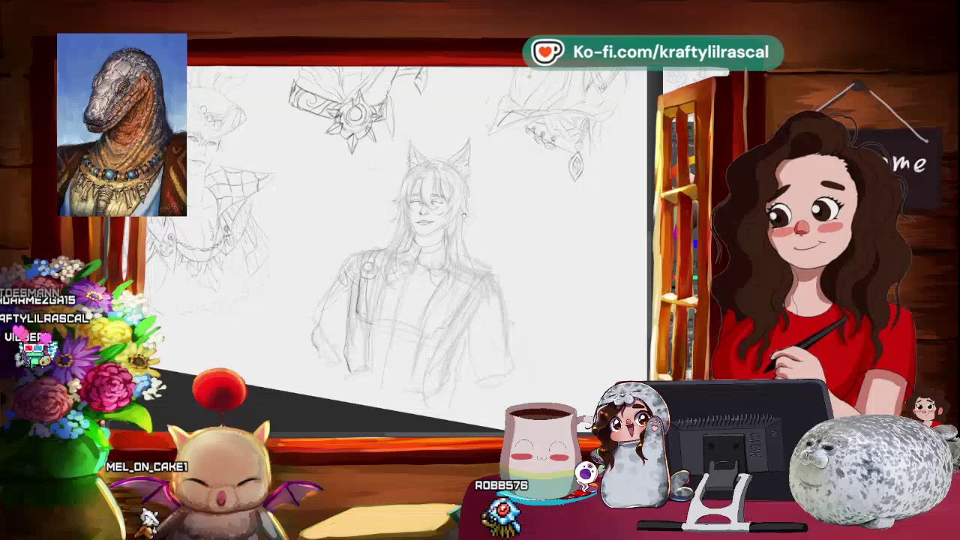
scroll(416, 232, down, 1)
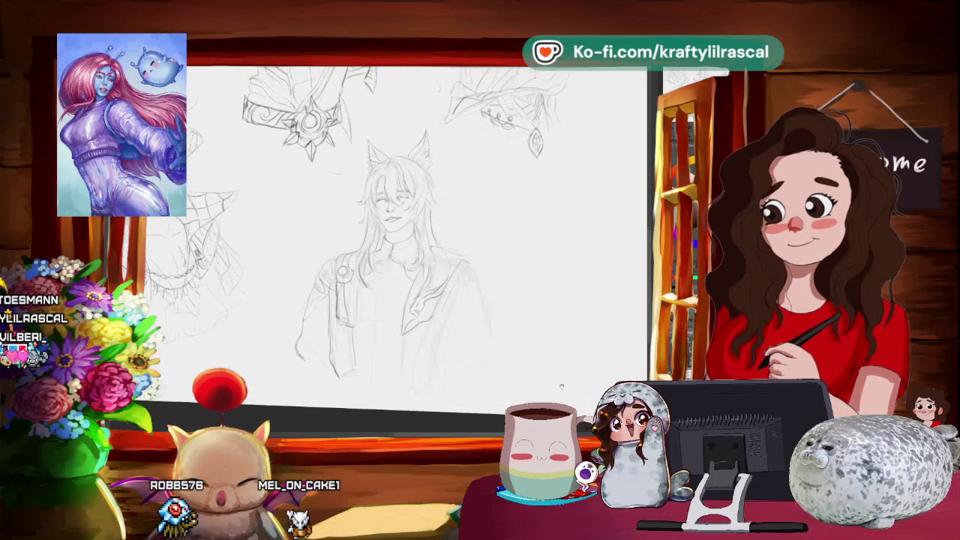
scroll(398, 232, down, 3)
scroll(398, 232, up, 3)
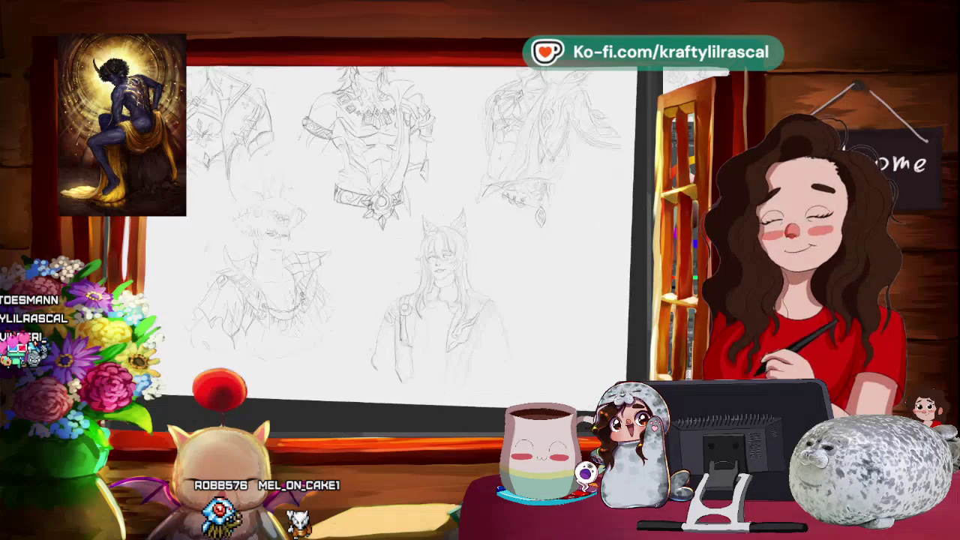
scroll(364, 288, up, 3)
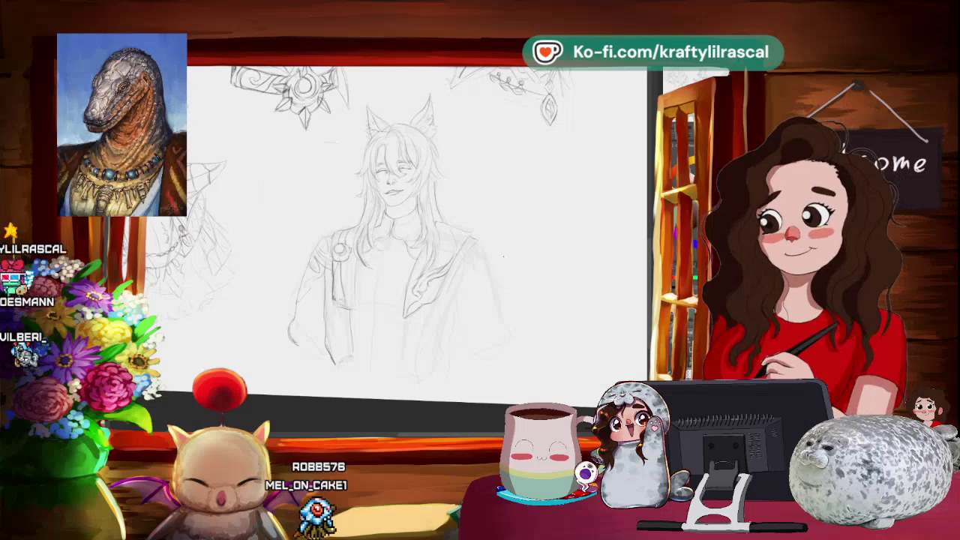
drag(460, 235, 482, 241)
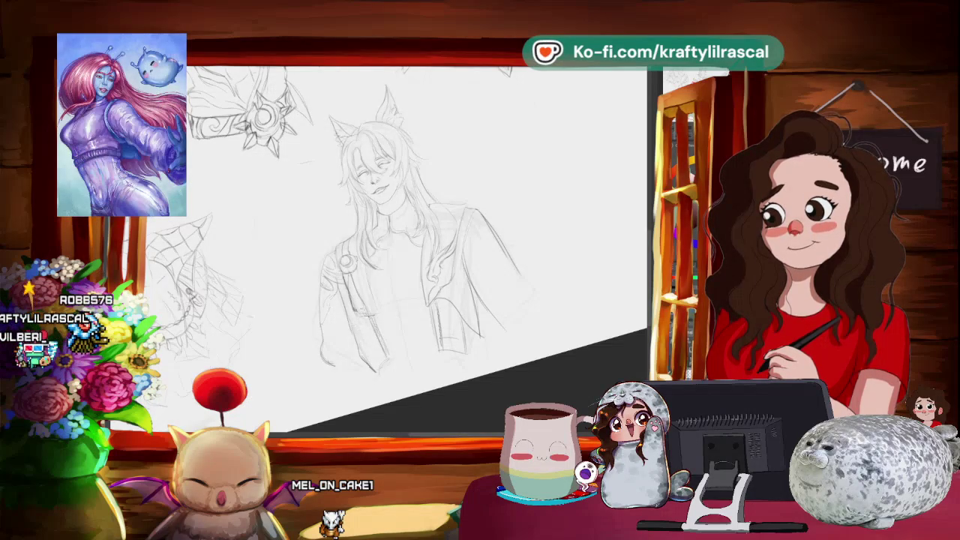
drag(492, 285, 570, 275)
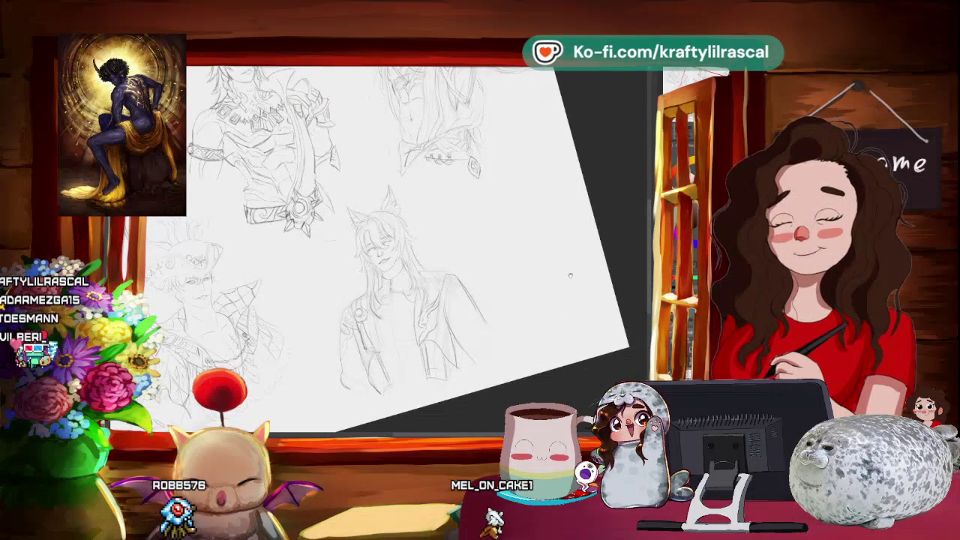
drag(420, 315, 465, 343)
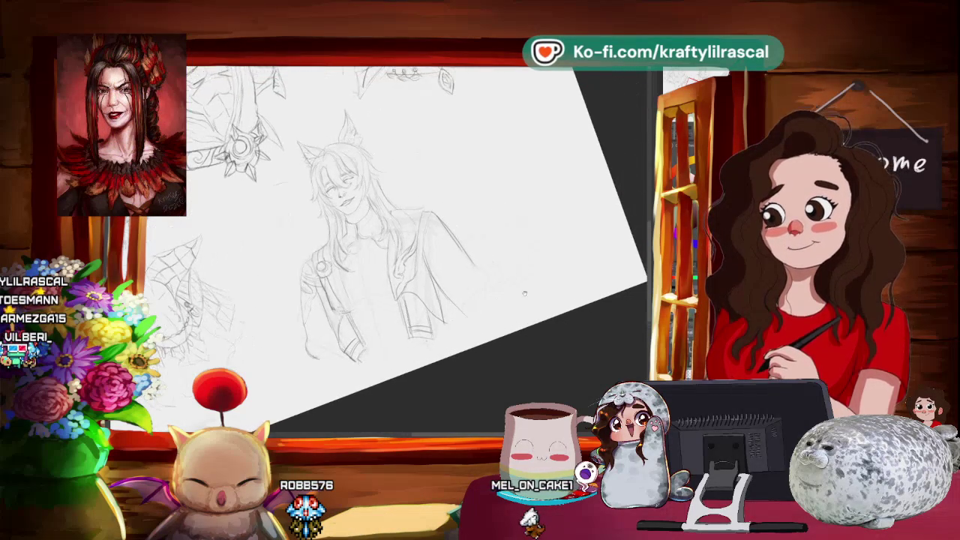
drag(387, 168, 401, 154)
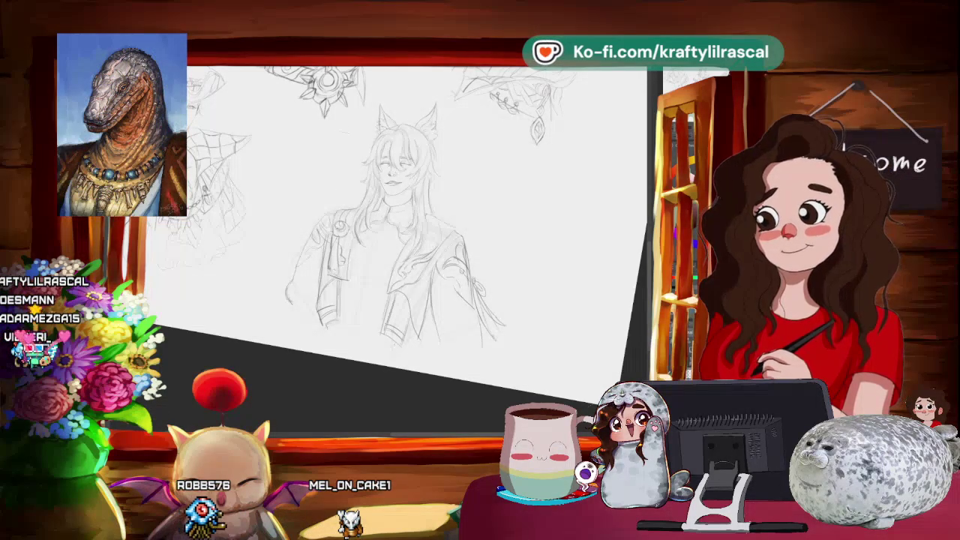
scroll(462, 191, up, 3)
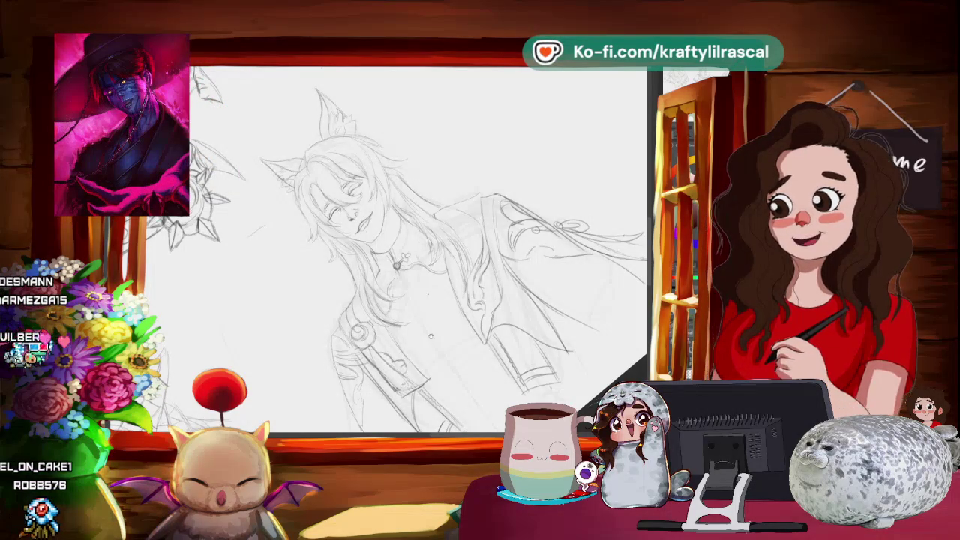
drag(420, 247, 450, 225)
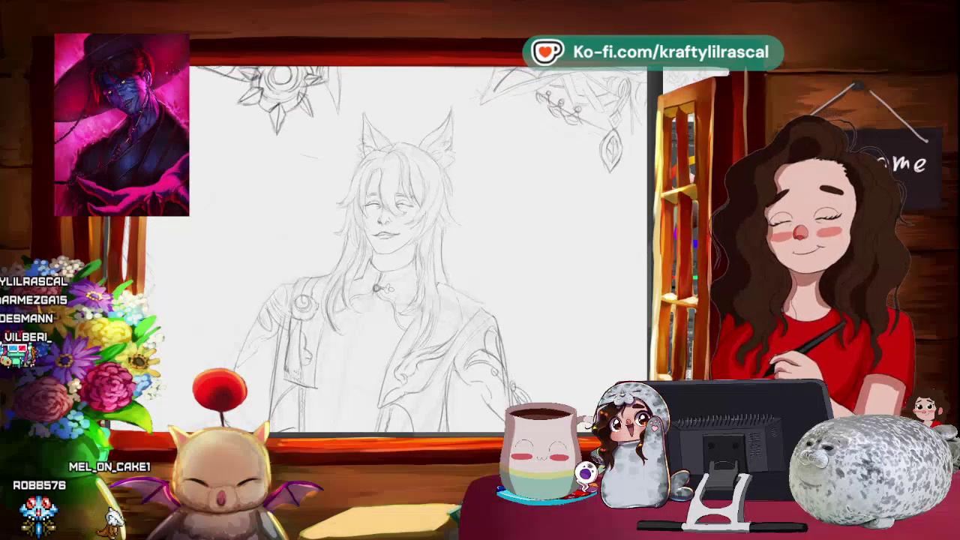
scroll(345, 247, up, 3)
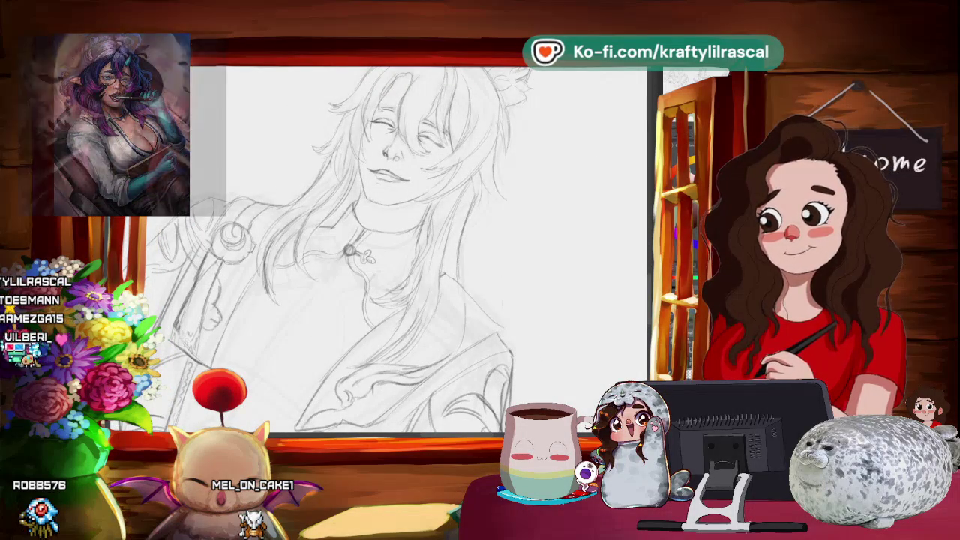
scroll(398, 248, down, 3)
drag(432, 302, 489, 263)
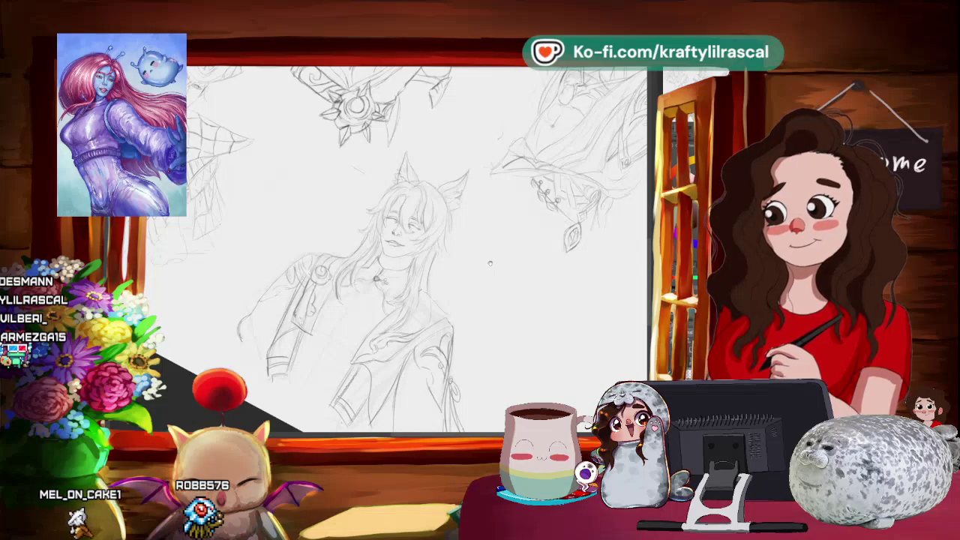
scroll(490, 263, down, 2)
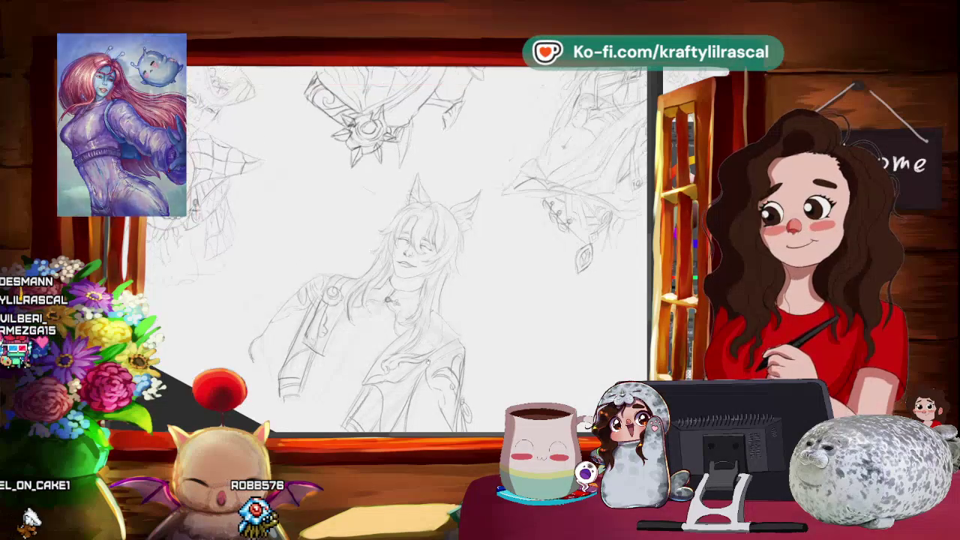
drag(397, 247, 353, 210)
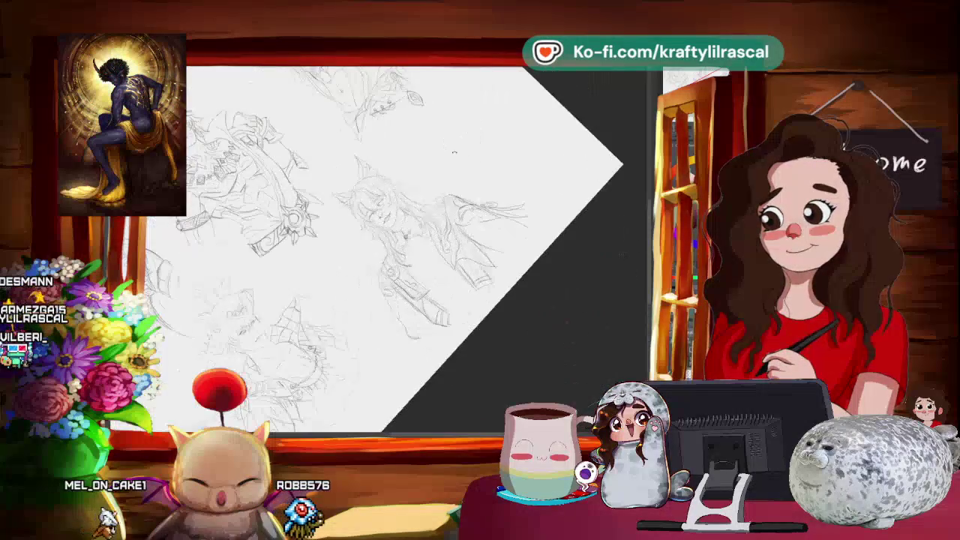
scroll(405, 248, up, 3)
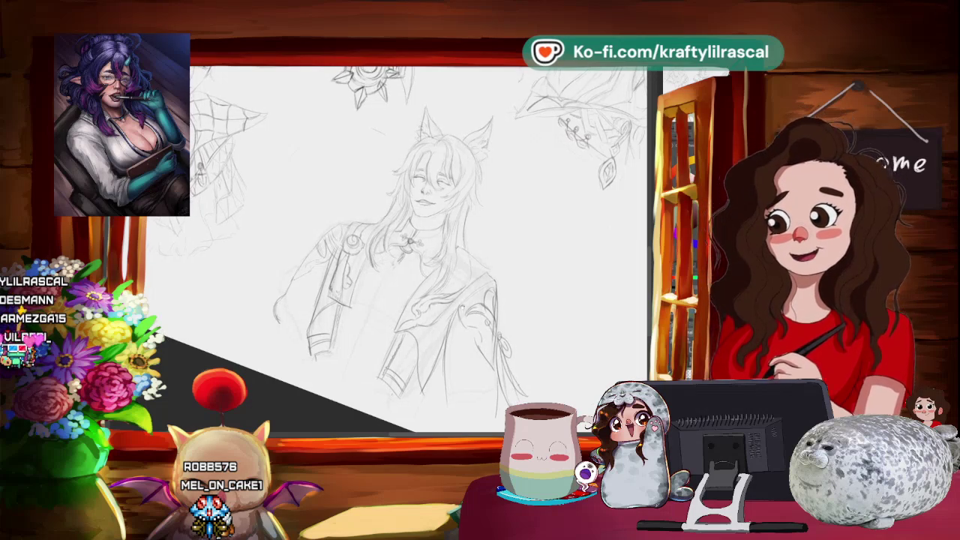
drag(465, 195, 375, 173)
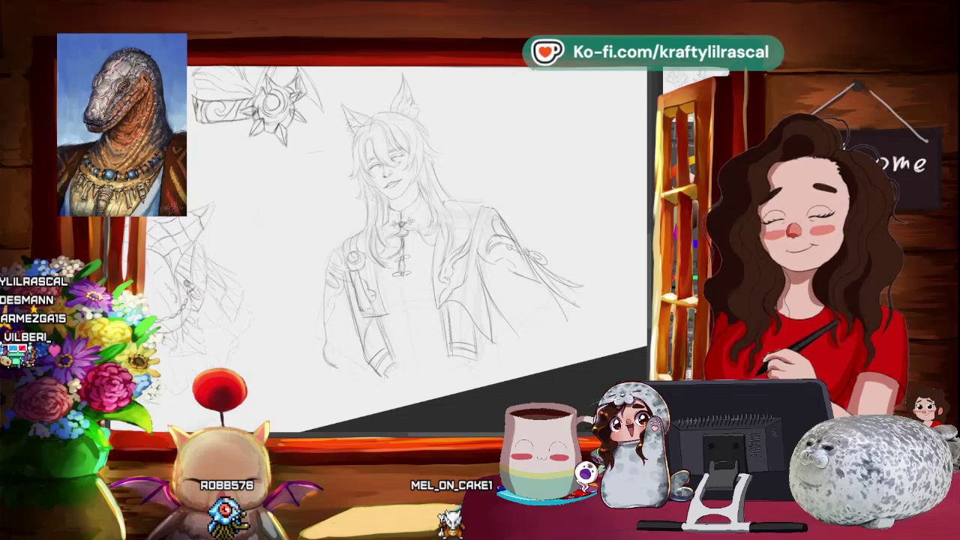
key(ctrl+0)
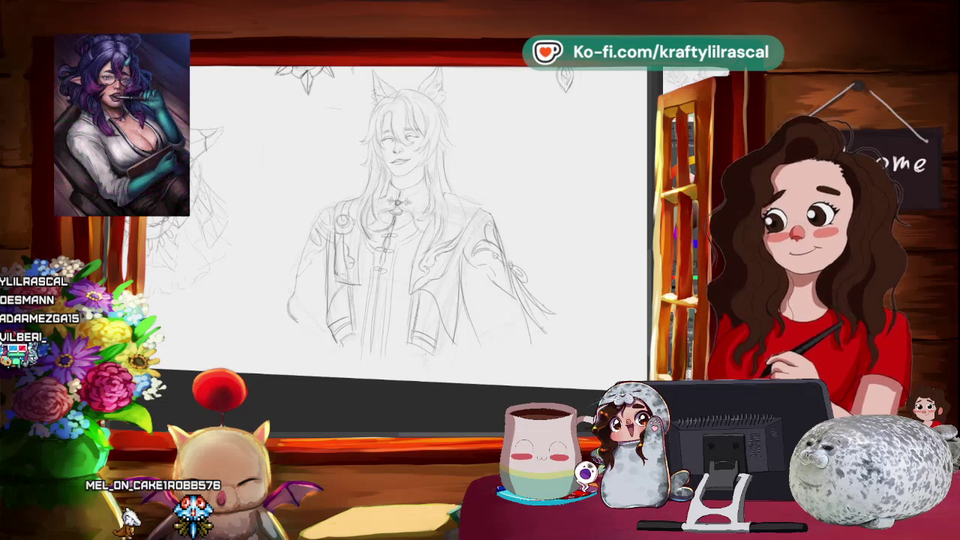
scroll(513, 282, down, 2)
scroll(513, 282, down, 3)
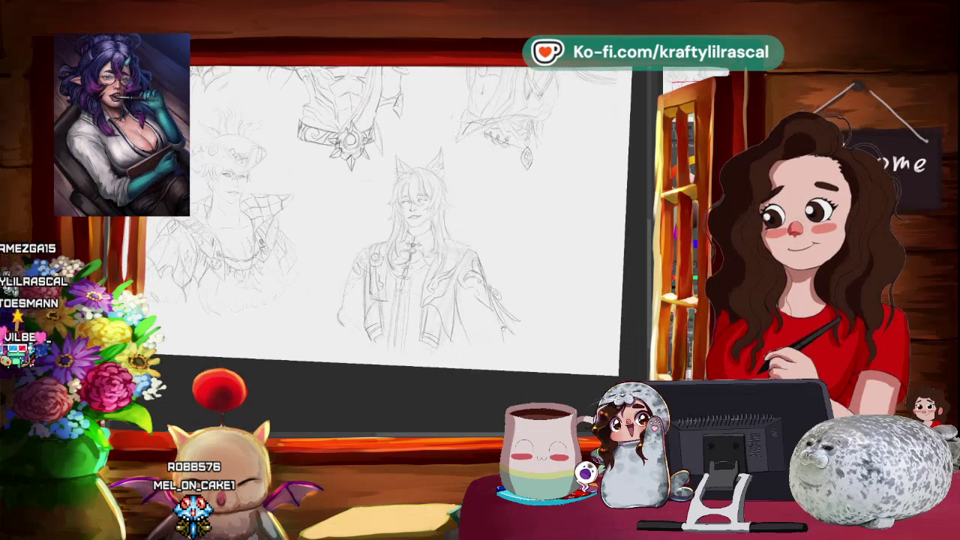
scroll(513, 282, down, 3)
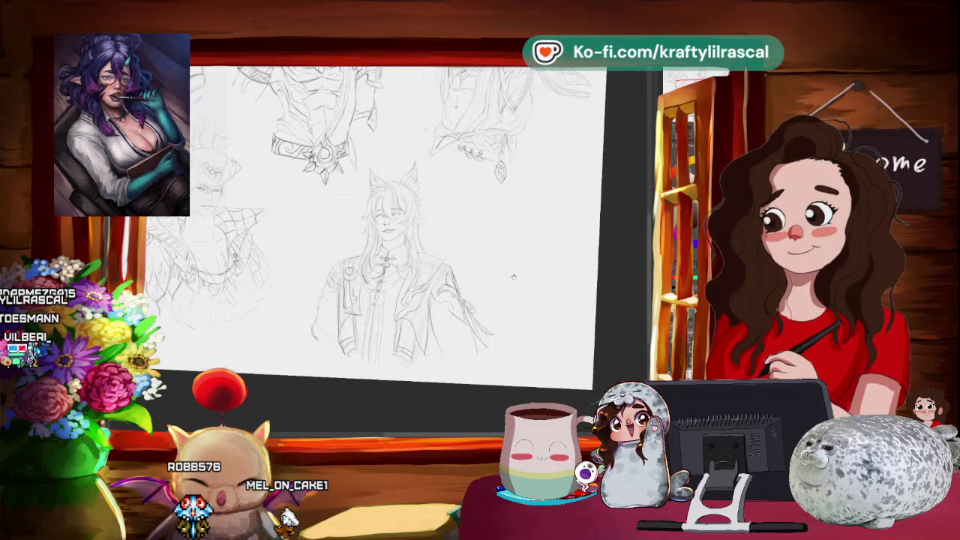
scroll(513, 278, down, 2)
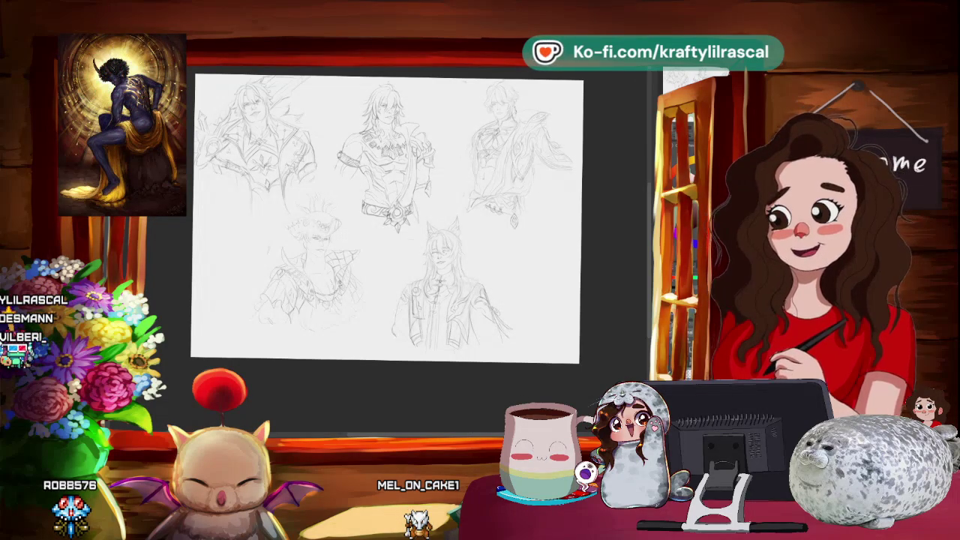
- Create a new blank canvas and enlarge it to fill the workspace beside the reference
key(ctrl+Tab)
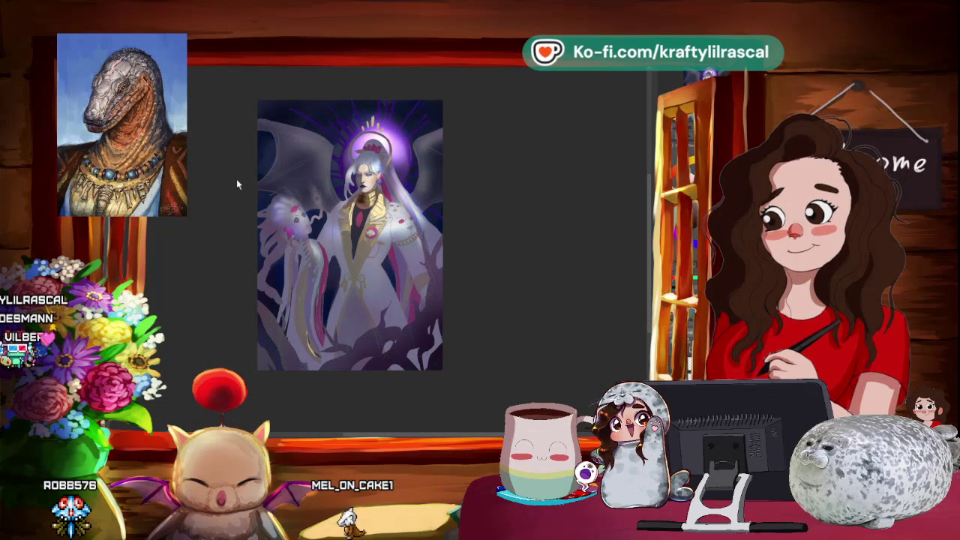
key(ctrl+alt+i)
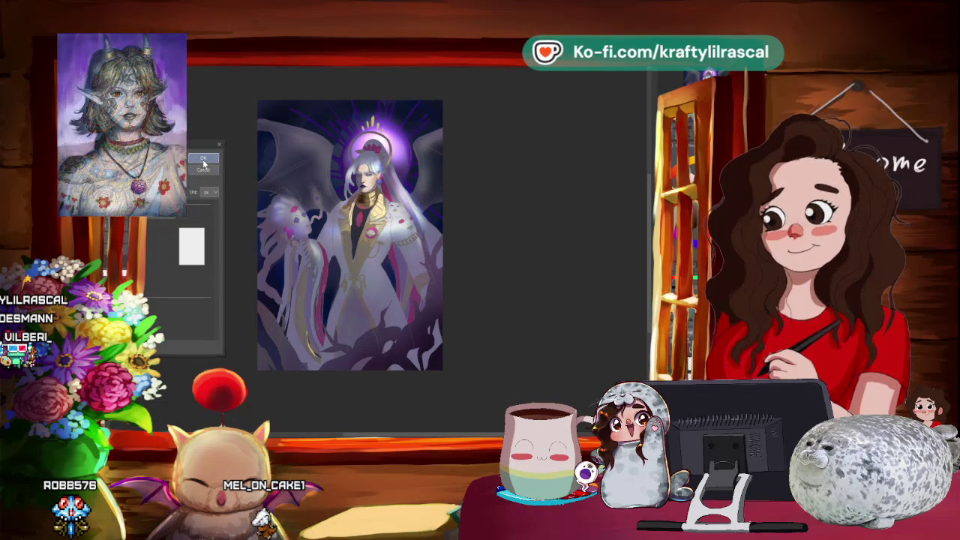
click(203, 163)
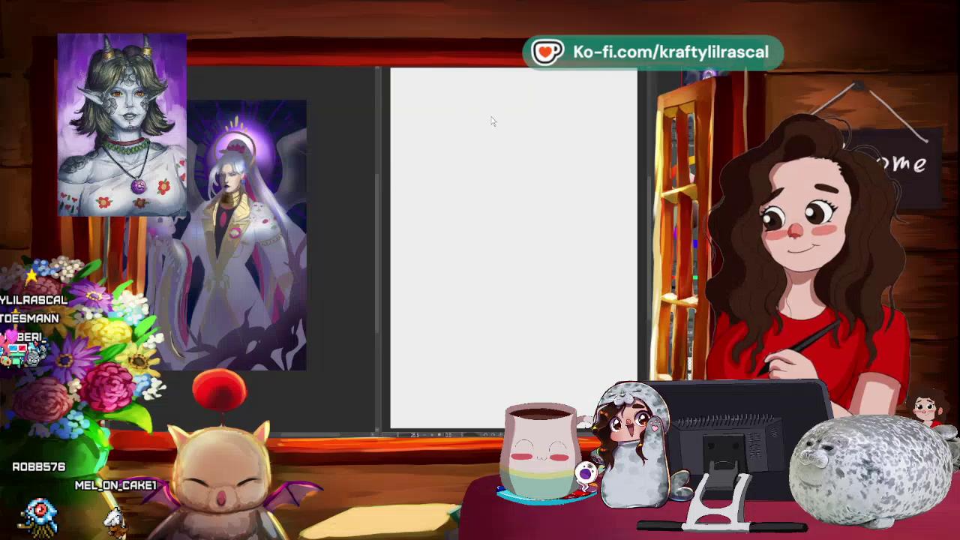
key(ctrl+minus)
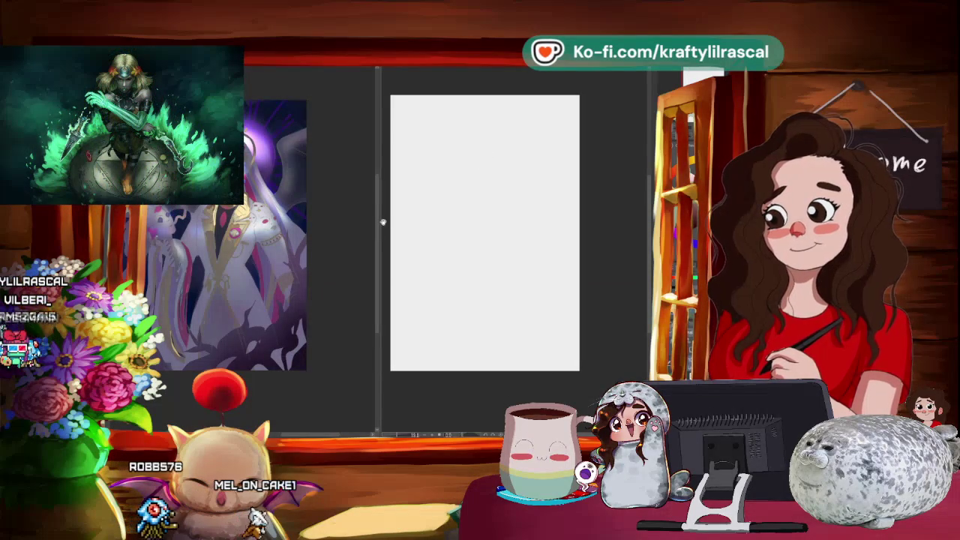
drag(381, 222, 252, 221)
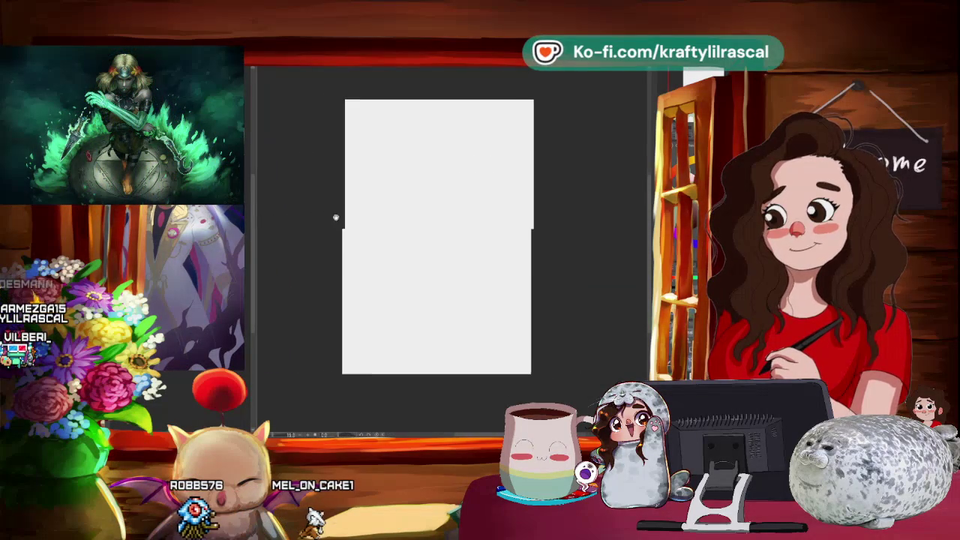
key(ctrl+0)
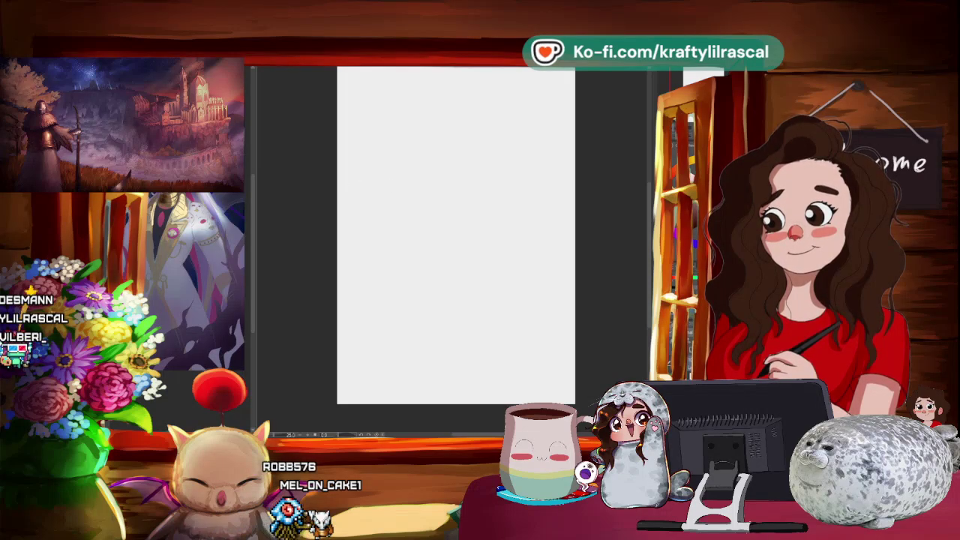
- Sketch a head oval near the page top with curved guide lines
drag(458, 114, 448, 114)
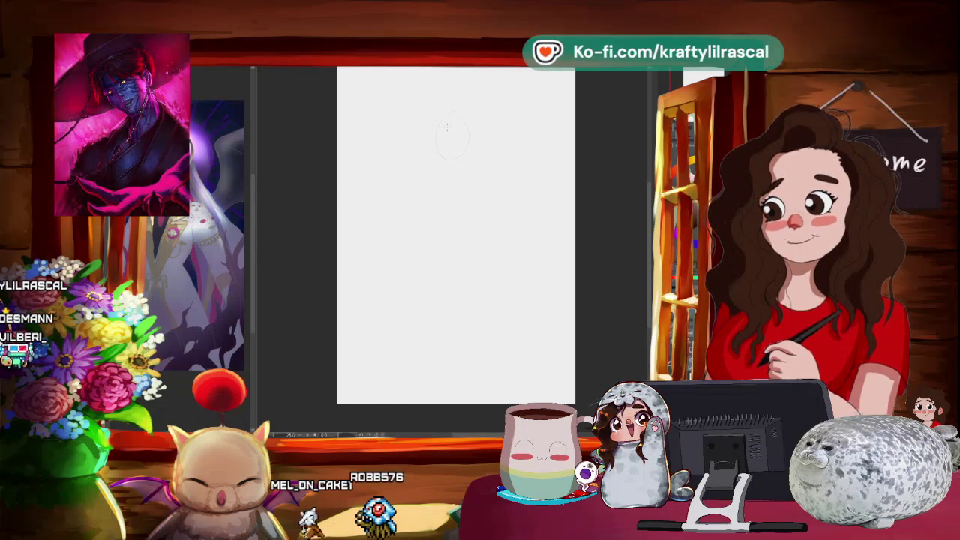
mouse_move(456, 108)
mouse_down()
mouse_move(471, 126)
mouse_move(448, 153)
mouse_up()
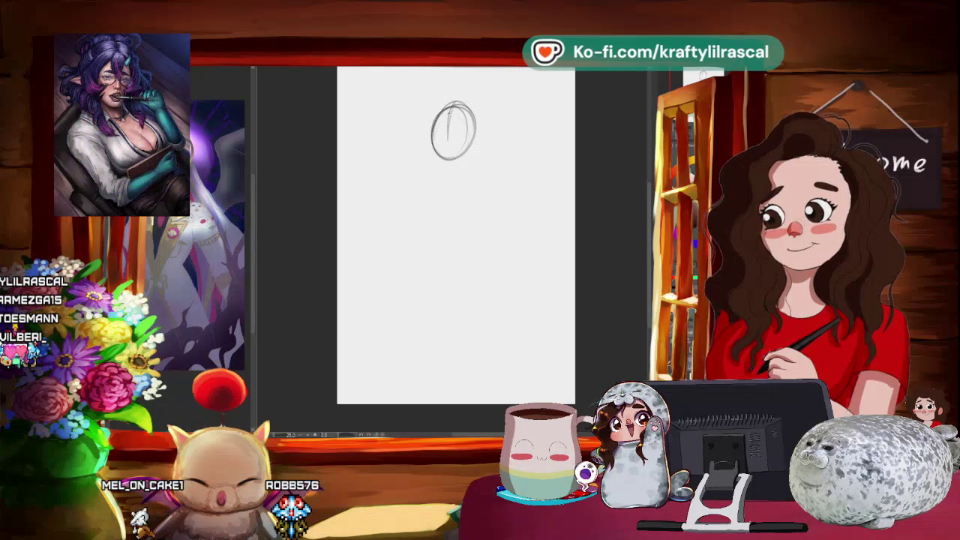
drag(434, 131, 473, 121)
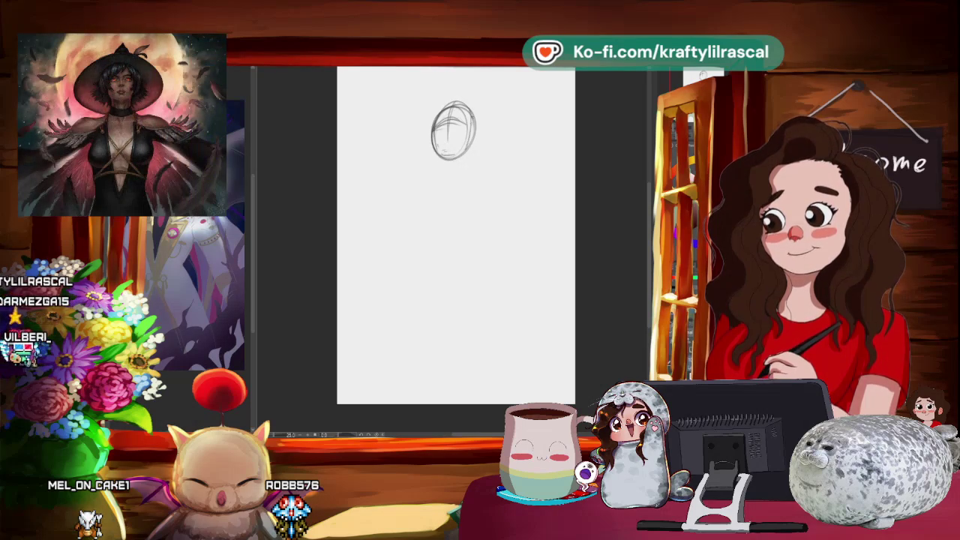
- Make the reference window narrow and tall and place it beside the canvas
drag(461, 171, 424, 200)
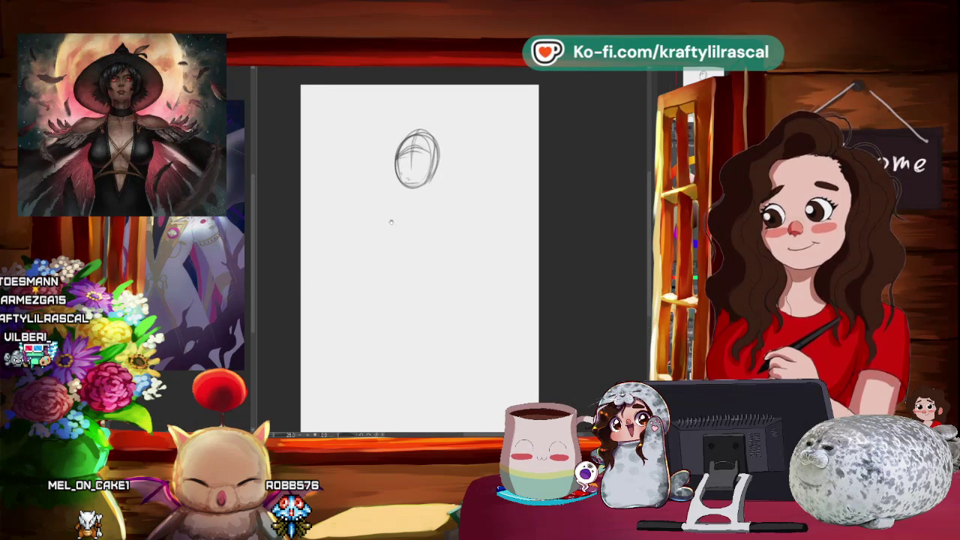
drag(341, 240, 266, 240)
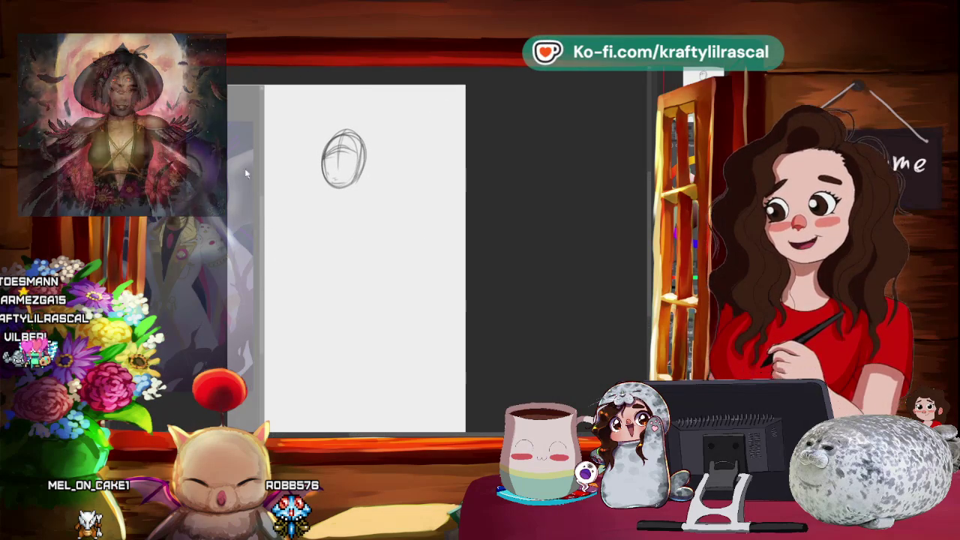
drag(361, 256, 297, 362)
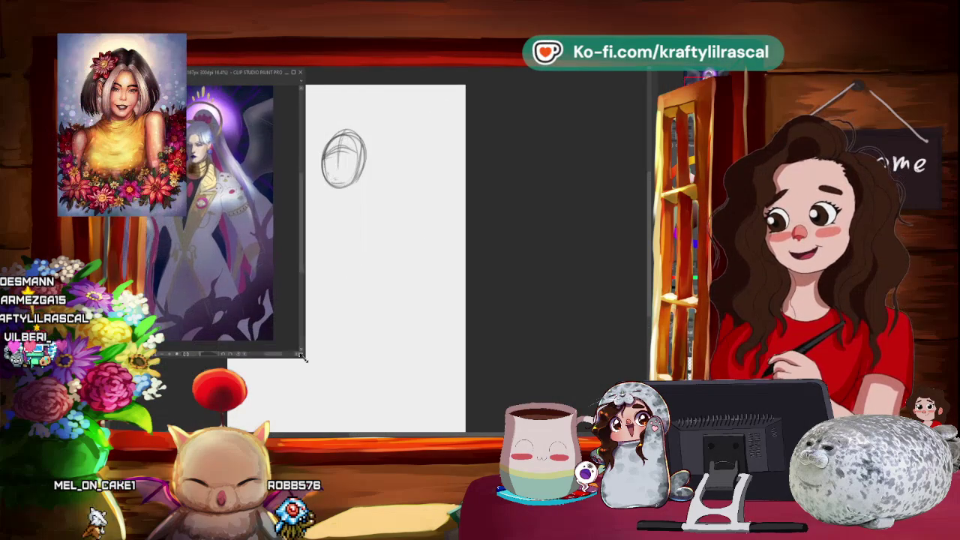
drag(222, 75, 227, 190)
drag(408, 322, 474, 347)
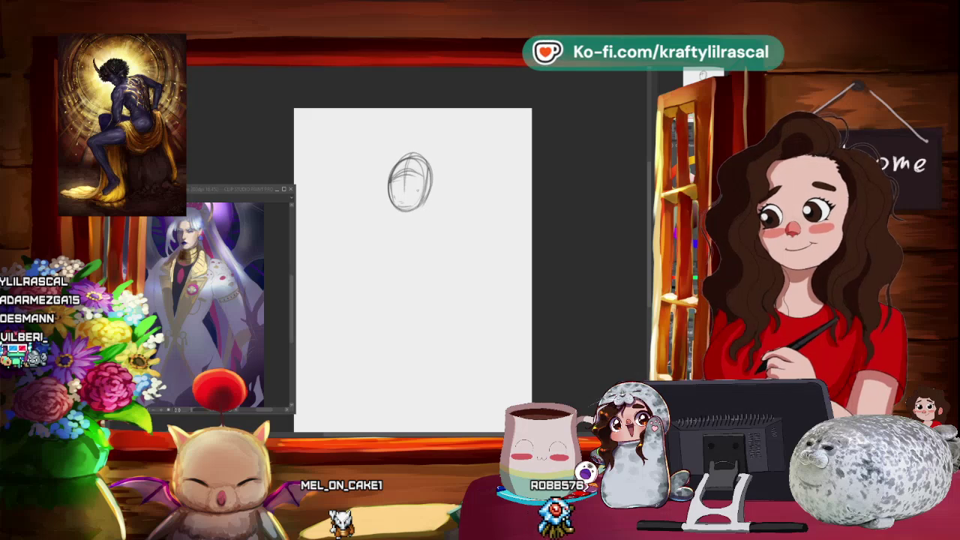
- Sketch the arched shoulder line, a long down-right hair strand and a curve near the page bottom
drag(357, 240, 451, 283)
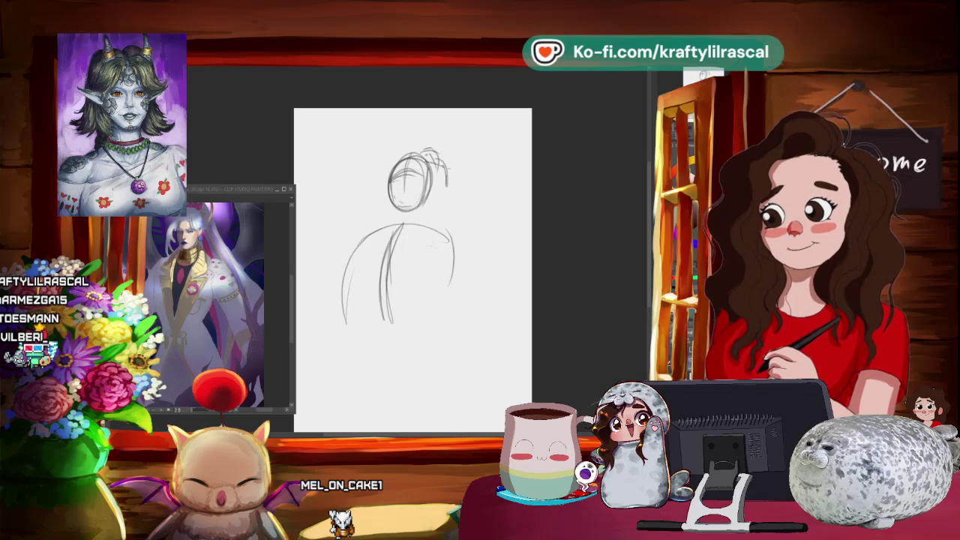
drag(448, 174, 532, 258)
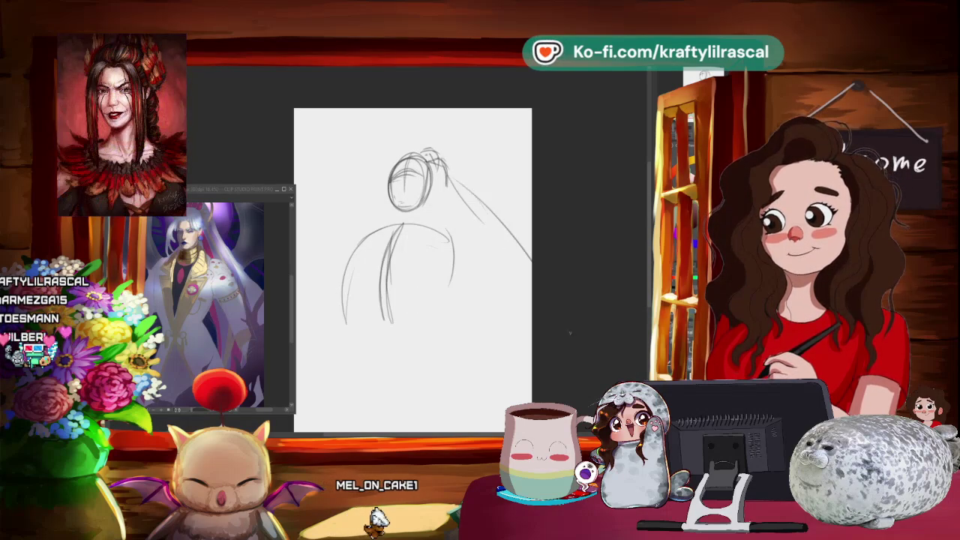
scroll(547, 285, down, 5)
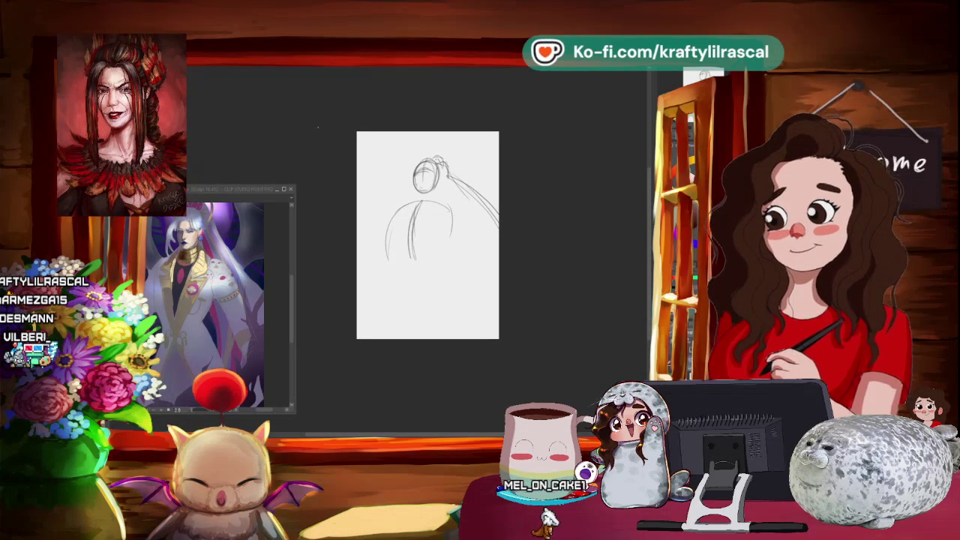
drag(426, 324, 498, 298)
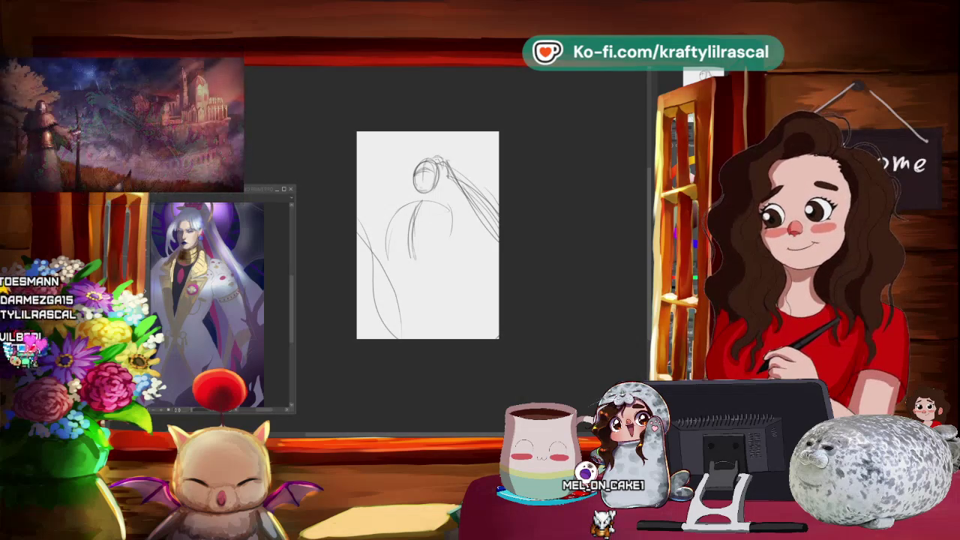
key(ctrl+t)
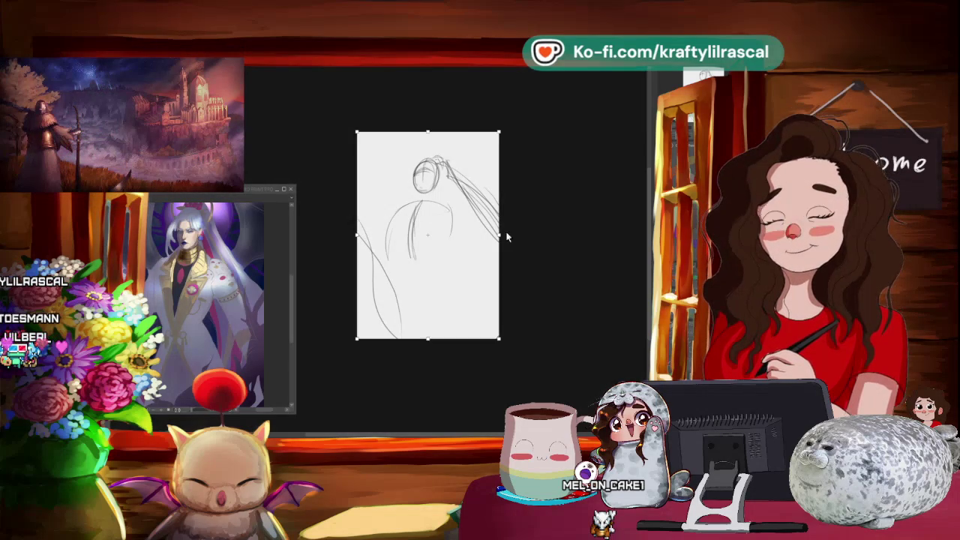
- Extend the canvas to the right and left to make it square, and apply the new size
drag(515, 234, 538, 234)
drag(355, 235, 308, 235)
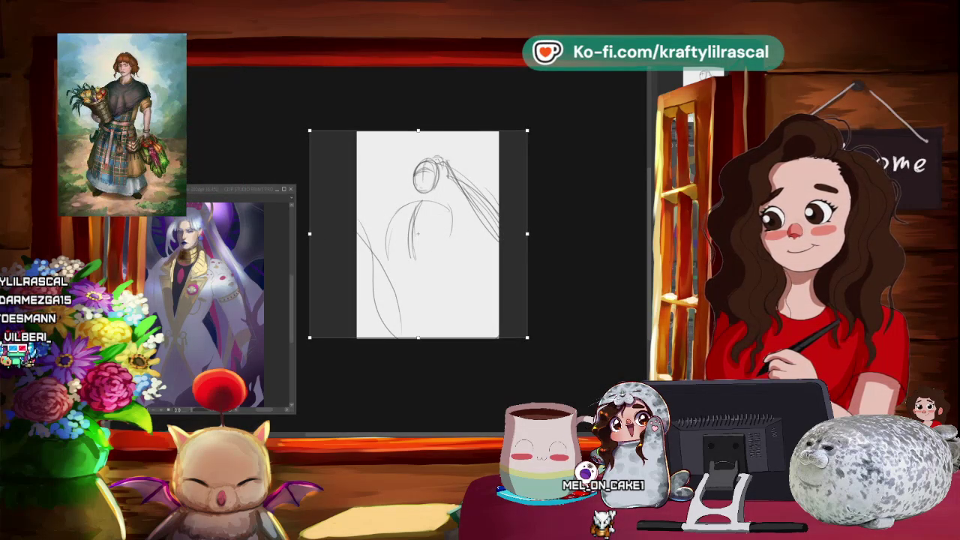
key(Return)
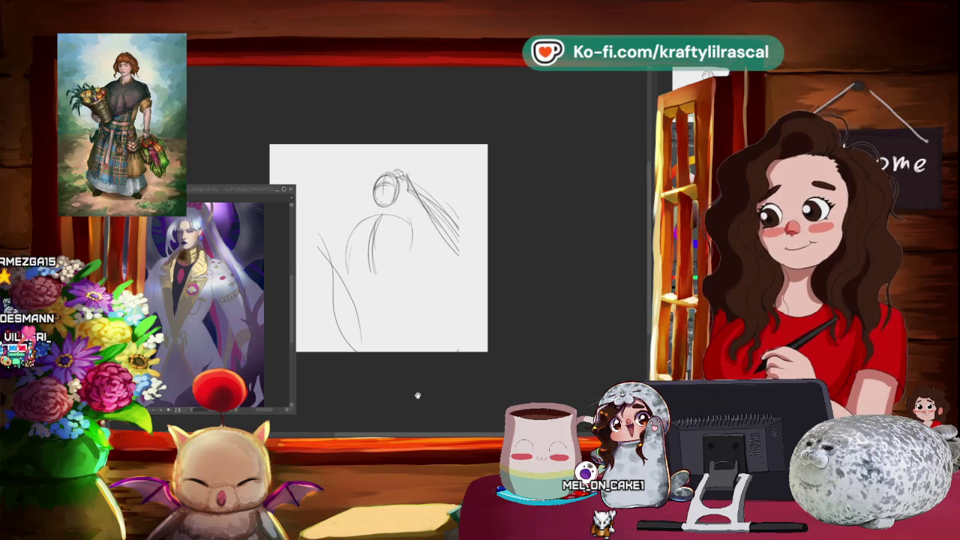
scroll(465, 377, up, 2)
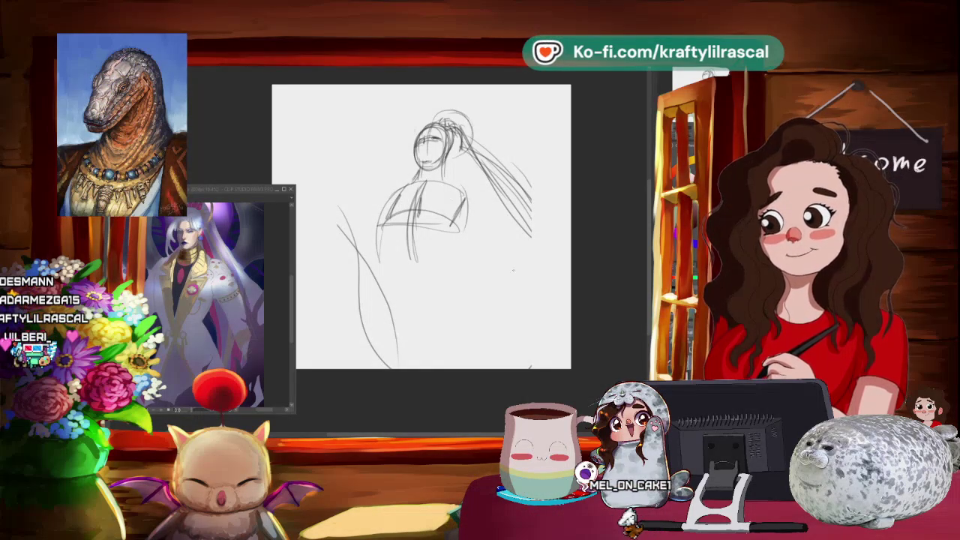
- Add a faint stroke down the figure's right side and sketch arcs at the canvas's top right
drag(556, 244, 510, 353)
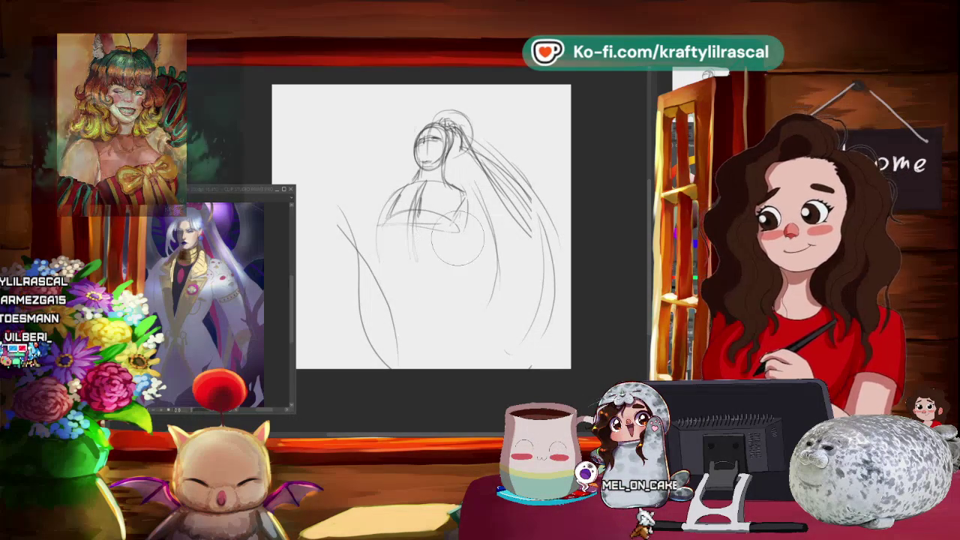
drag(452, 263, 286, 217)
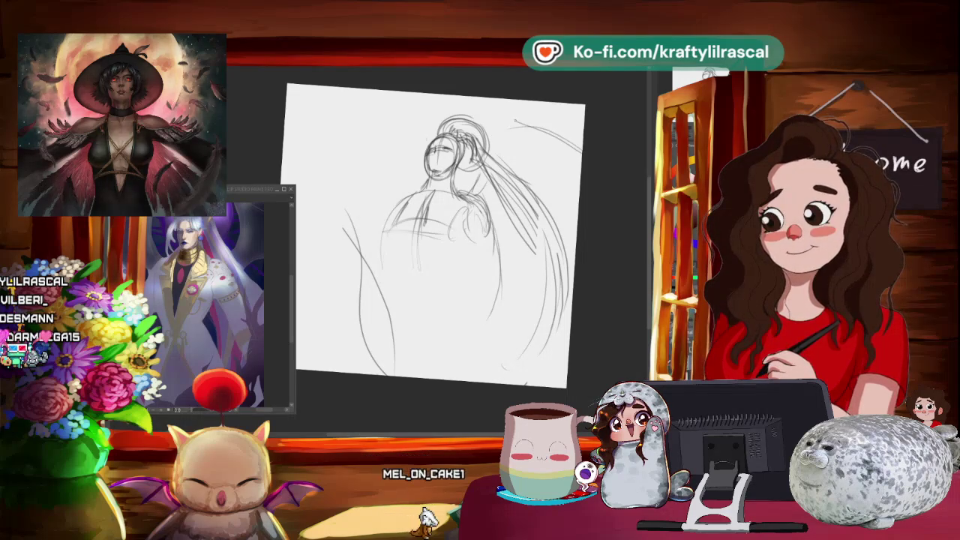
drag(510, 139, 581, 124)
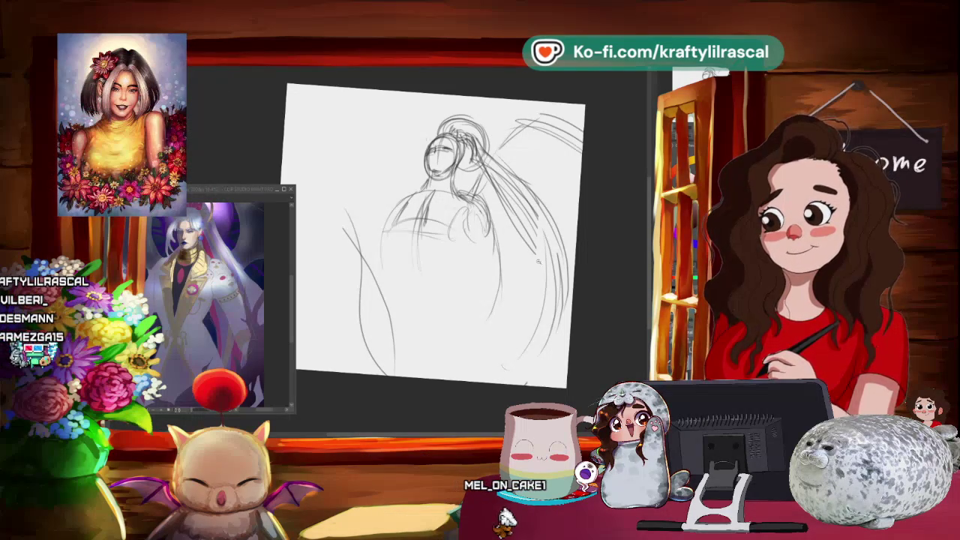
- Sketch wing arcs in the upper left of the figure
scroll(434, 236, down, 3)
scroll(578, 257, up, 2)
scroll(533, 283, down, 3)
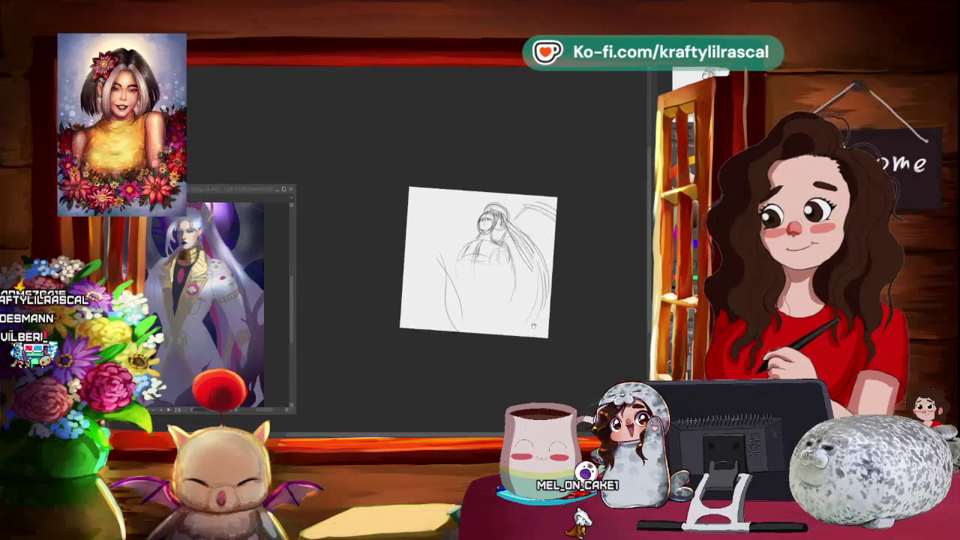
scroll(529, 283, up, 3)
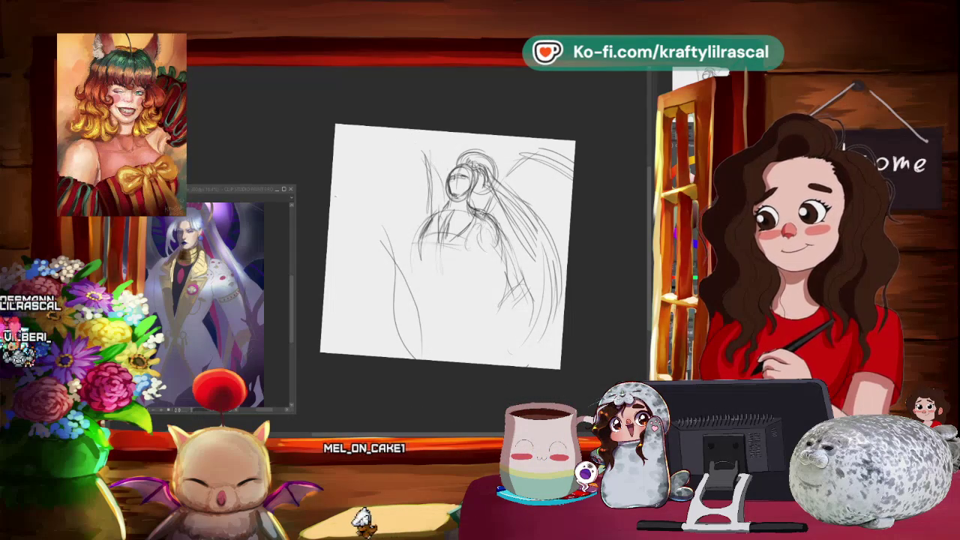
drag(334, 187, 428, 144)
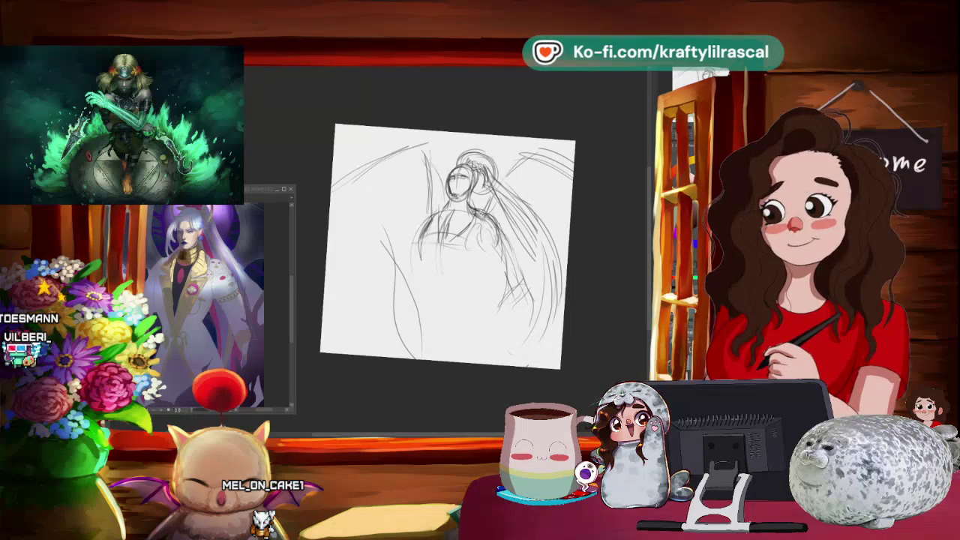
- Close the colour adjustment options and reorient the view, mirroring it to check proportions
key(ctrl+plus)
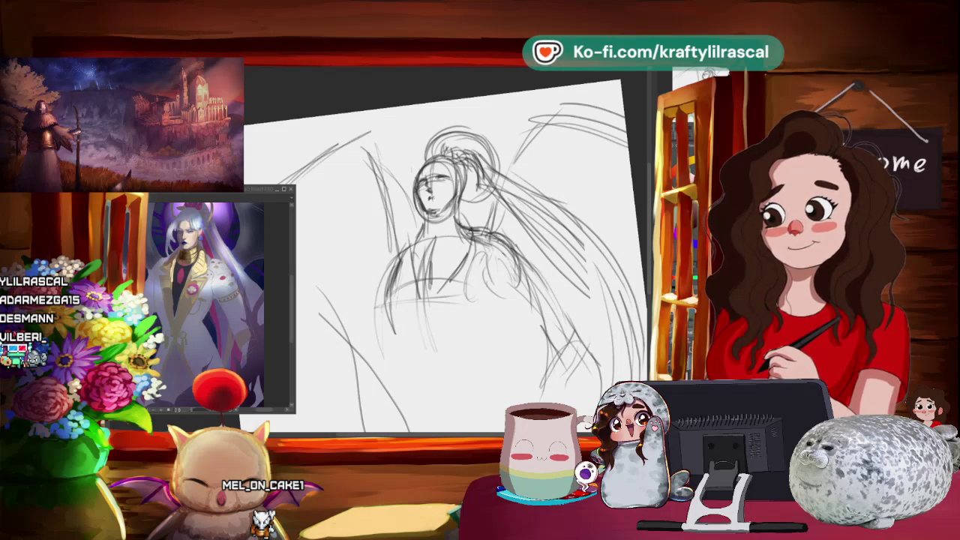
key(ctrl+minus)
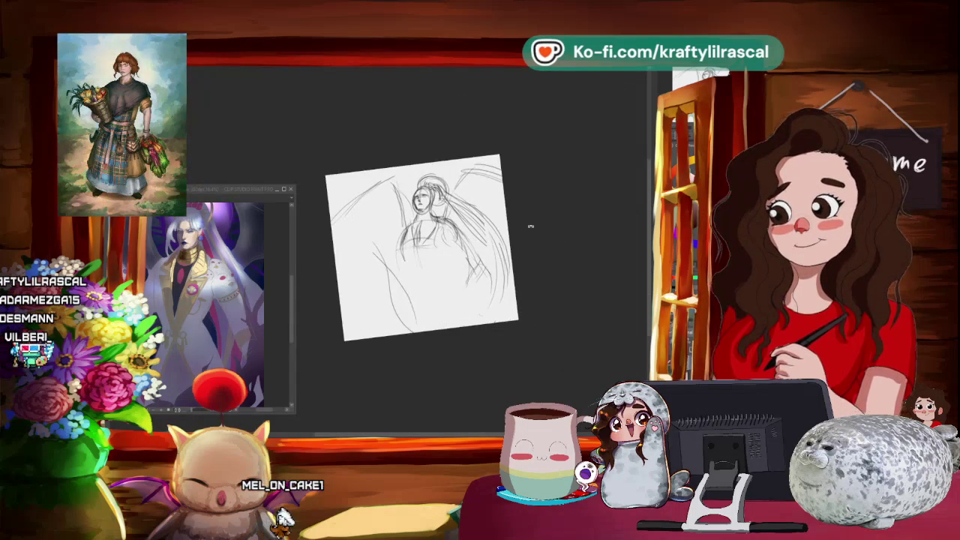
drag(500, 231, 422, 296)
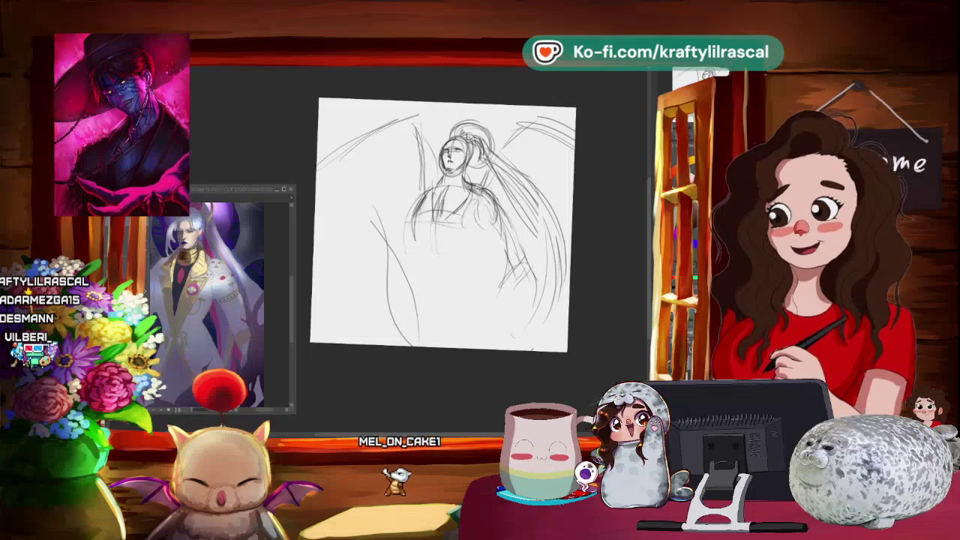
key(Escape)
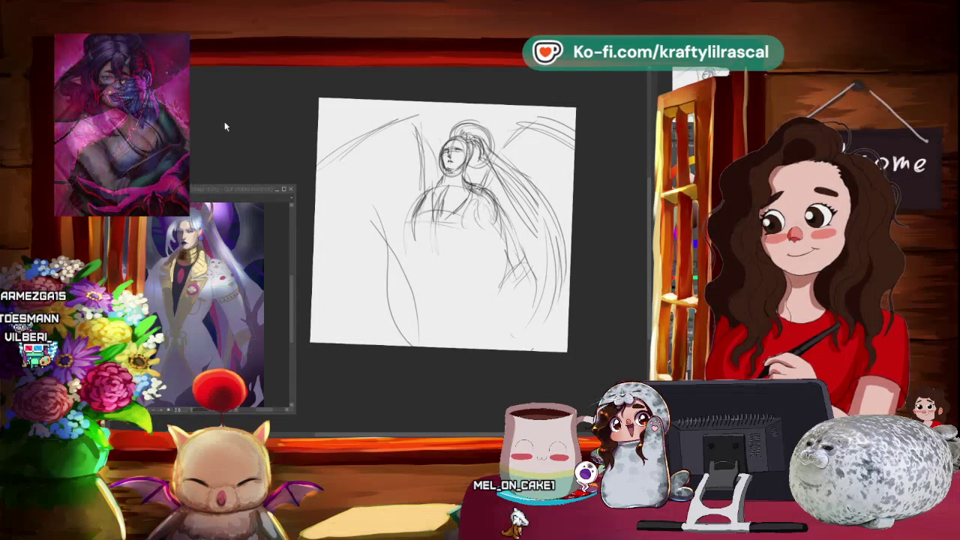
click(428, 187)
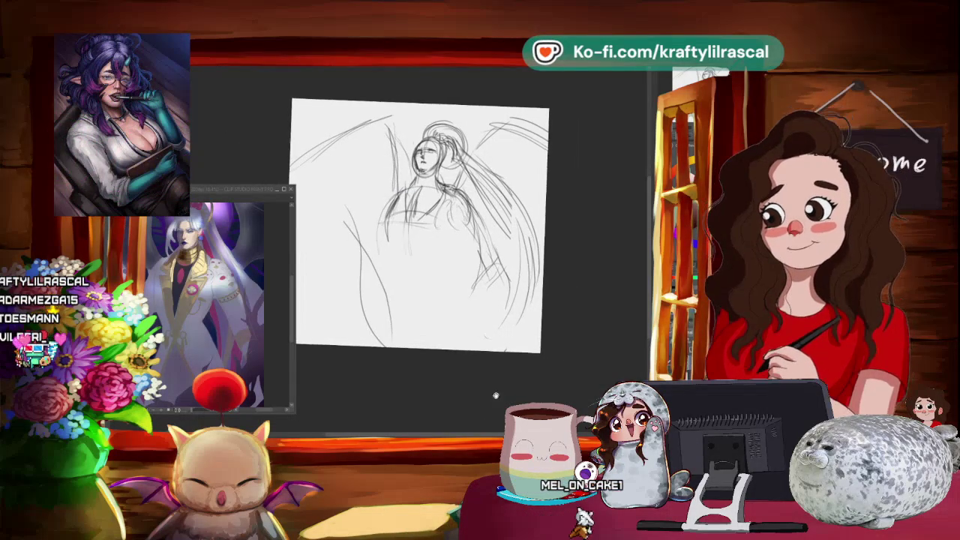
drag(479, 415, 518, 375)
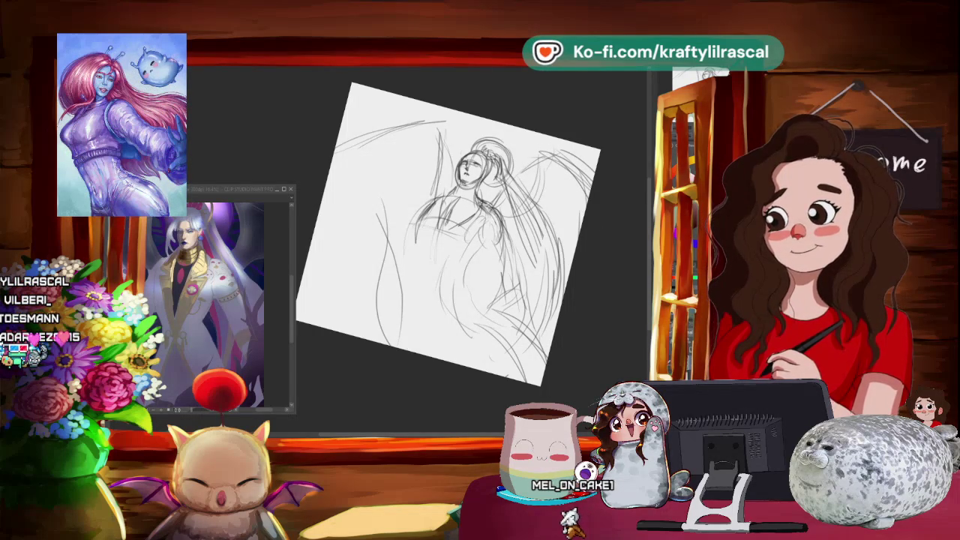
key(h)
drag(588, 313, 612, 302)
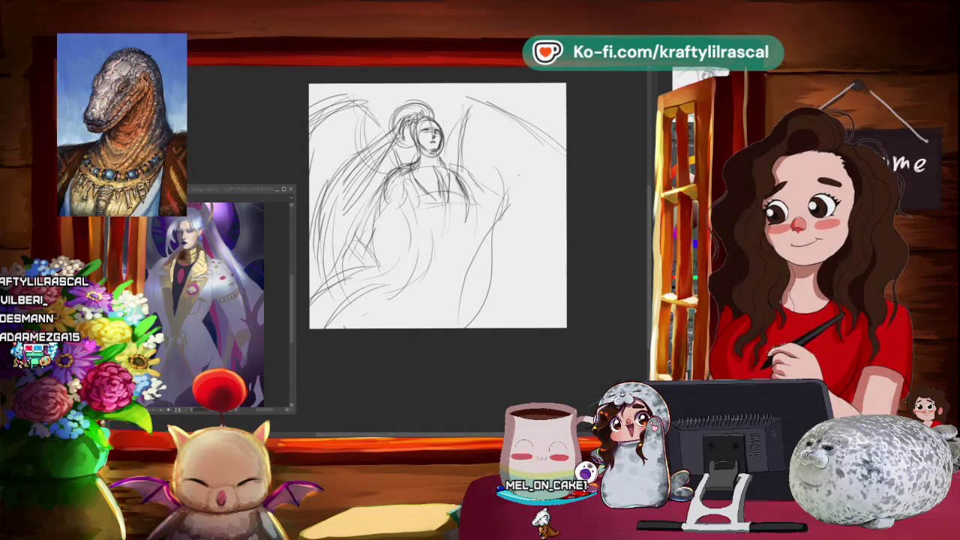
- Sketch the outstretched arm and a small orb circle, then mirror the view to check
drag(525, 180, 515, 218)
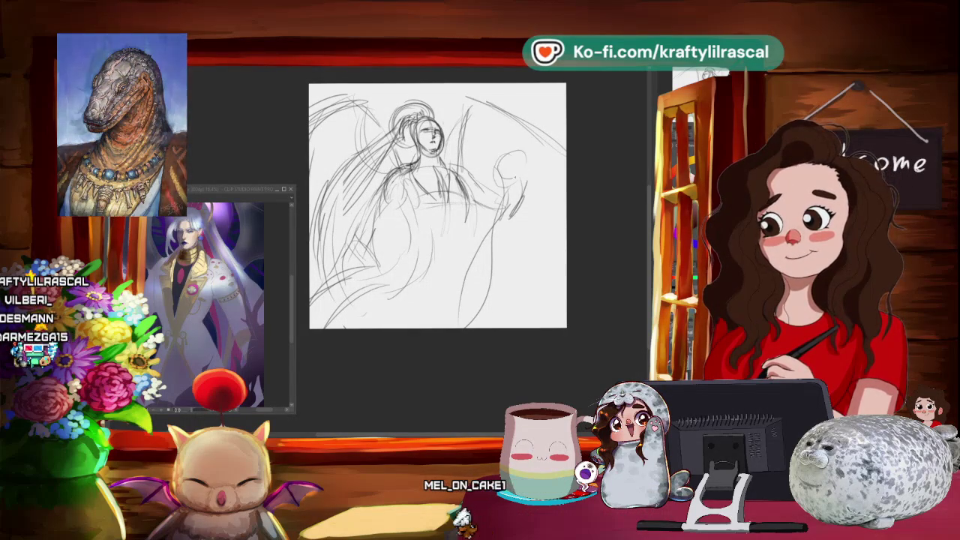
drag(518, 150, 504, 180)
key(h)
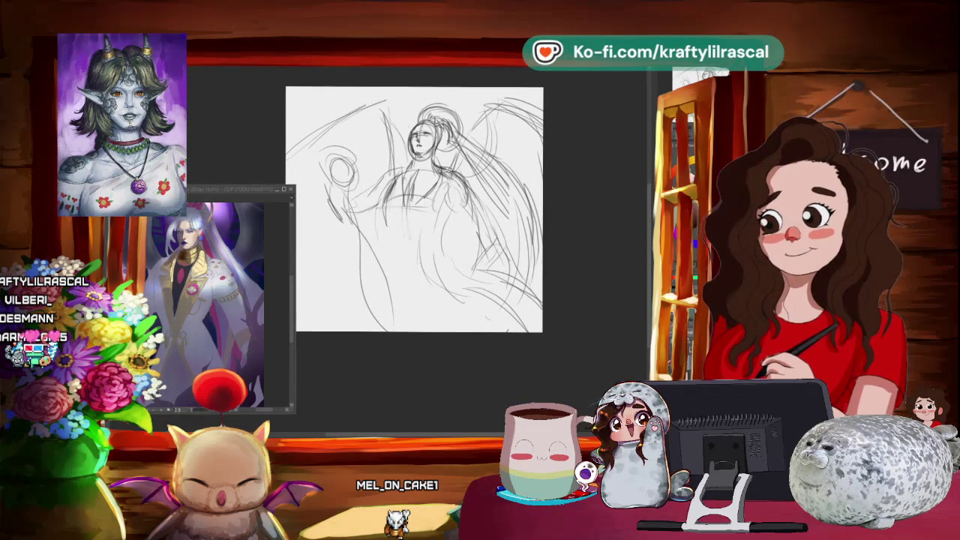
drag(543, 331, 553, 343)
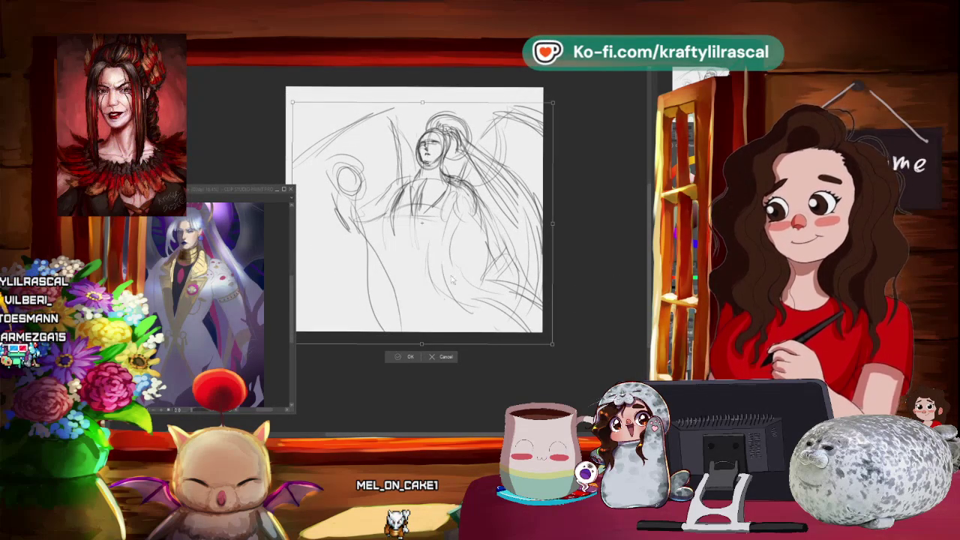
- Commit the slight enlargement of the sketch and add strokes at its lower left
key(Return)
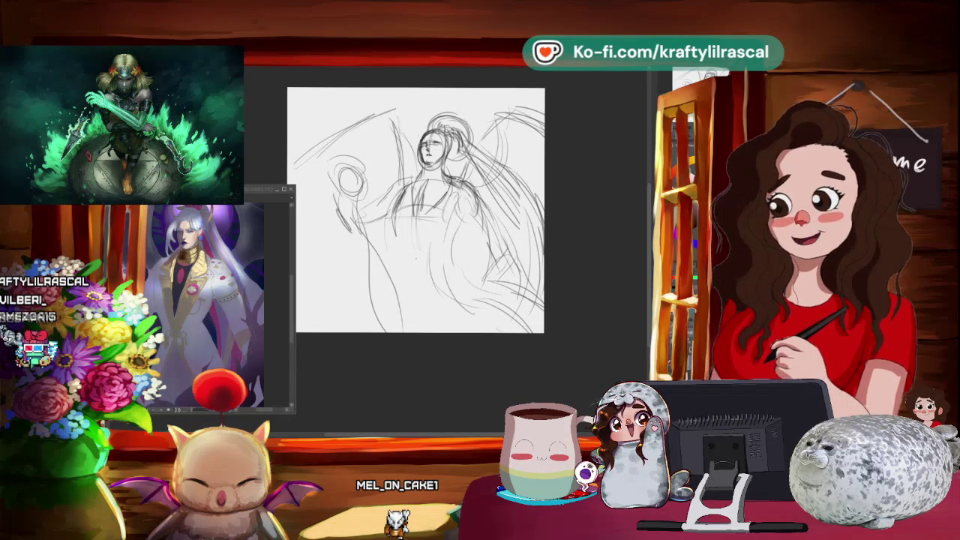
drag(351, 330, 383, 289)
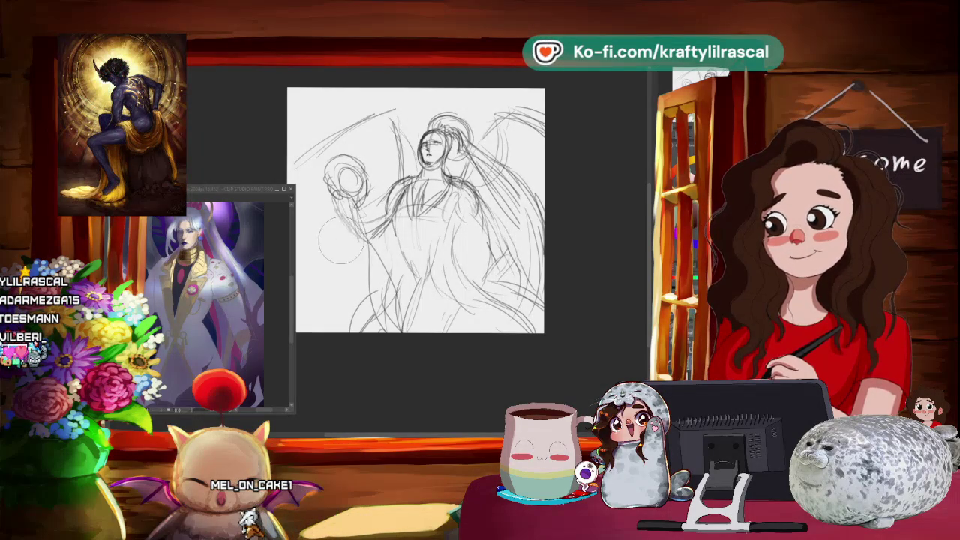
scroll(556, 332, down, 2)
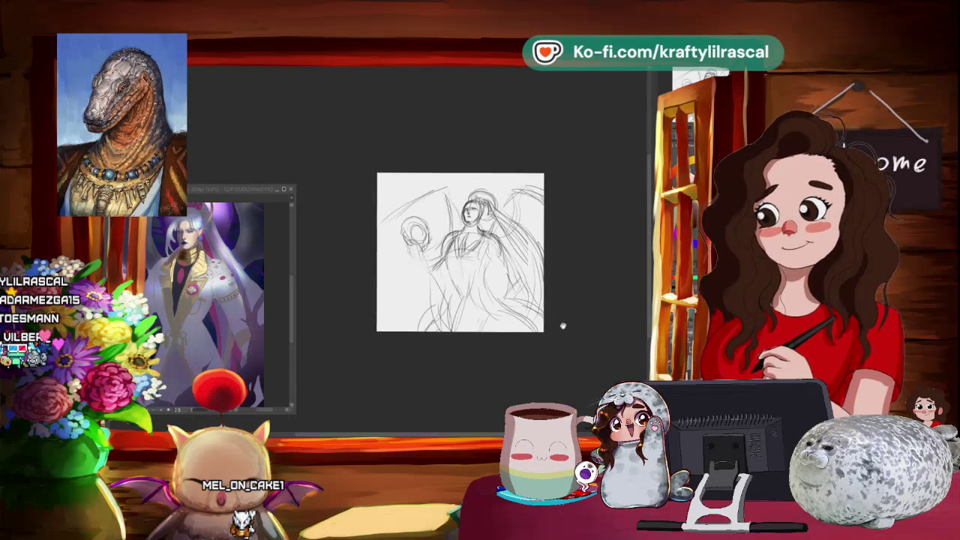
- Add a faint pencil stroke near the figure's neck
scroll(553, 328, up, 1)
scroll(551, 324, up, 2)
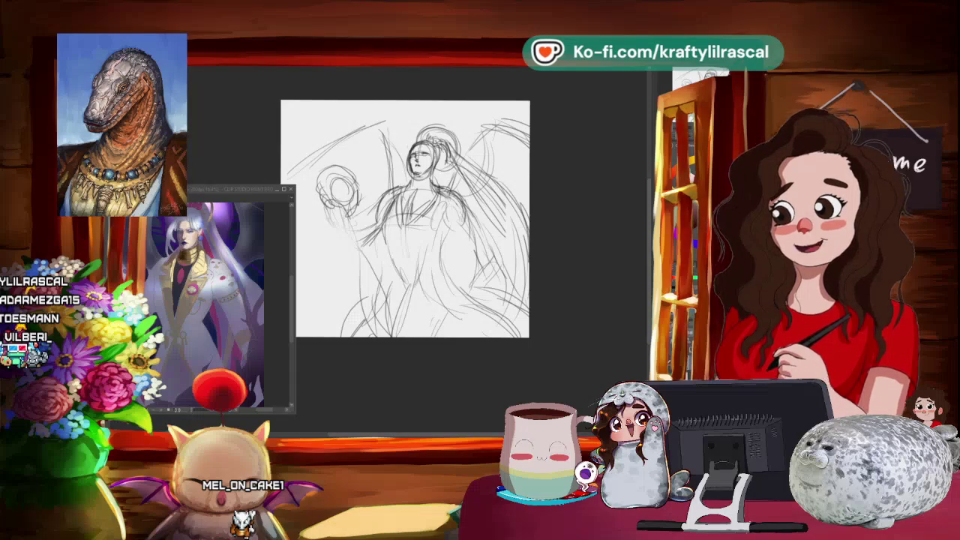
drag(390, 147, 402, 192)
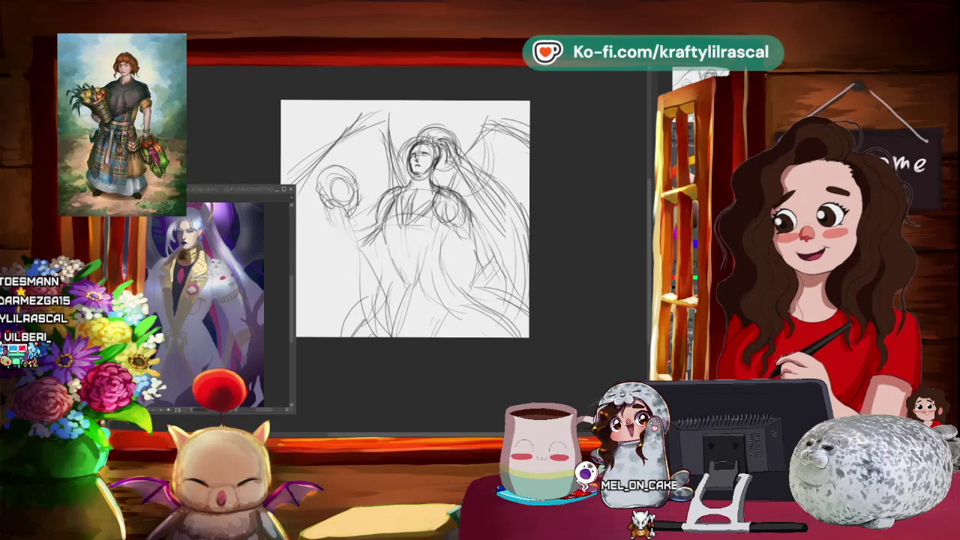
drag(311, 311, 331, 294)
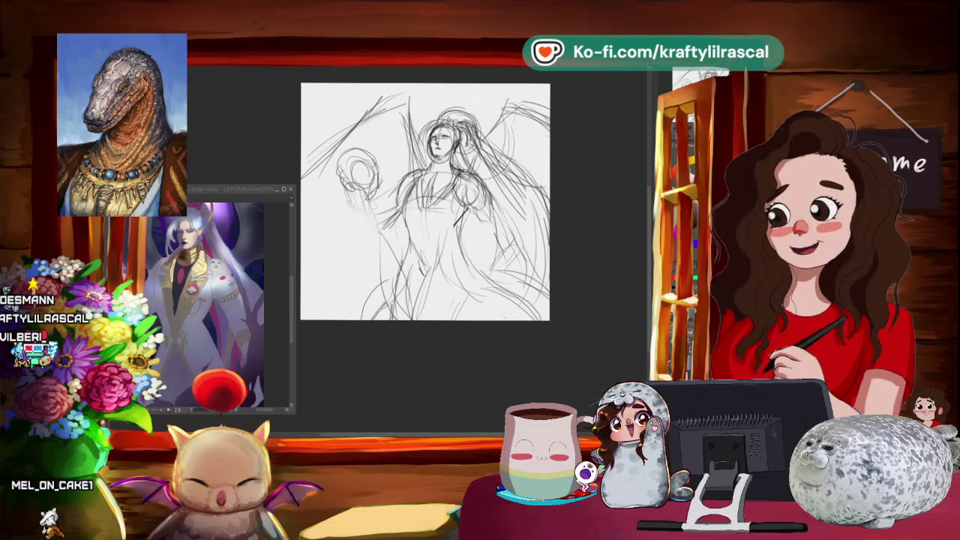
- Nudge the sketch slightly up-left and enlarge it a little, checking it in mirrored view
key(h)
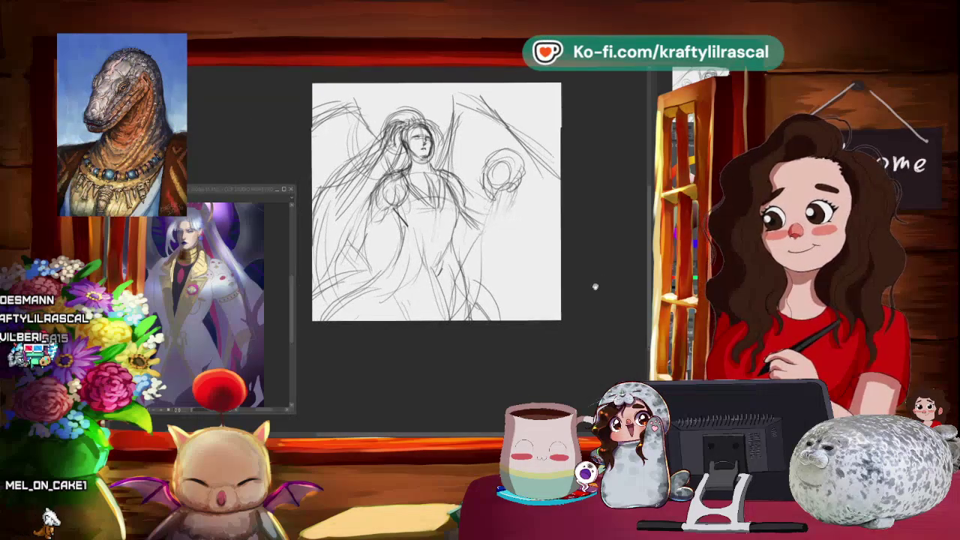
key(ctrl+t)
drag(444, 291, 435, 288)
drag(566, 90, 569, 88)
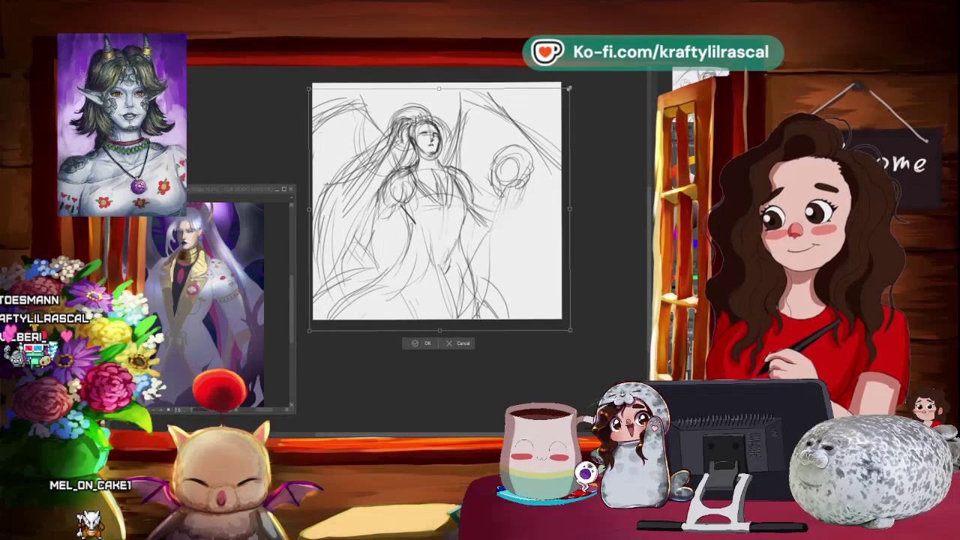
click(422, 343)
key(h)
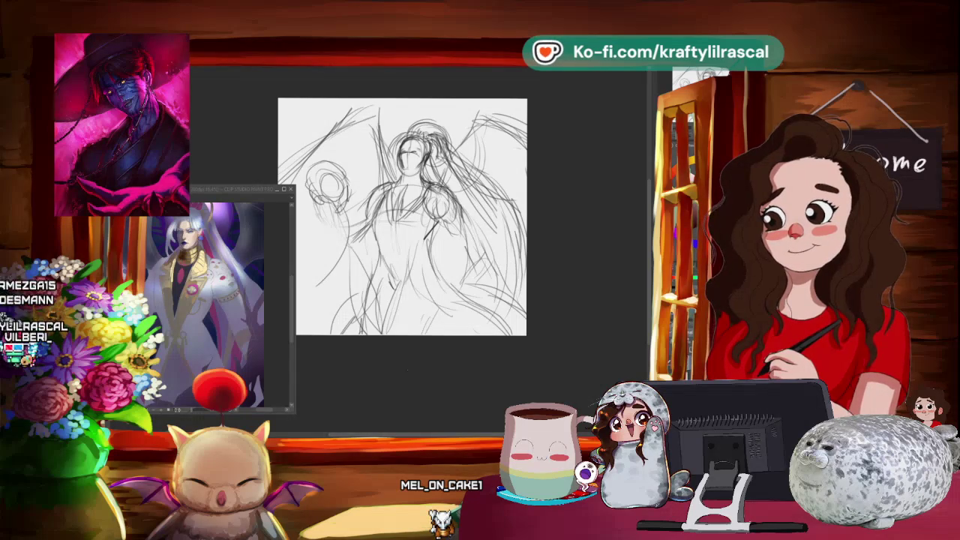
scroll(439, 341, down, 3)
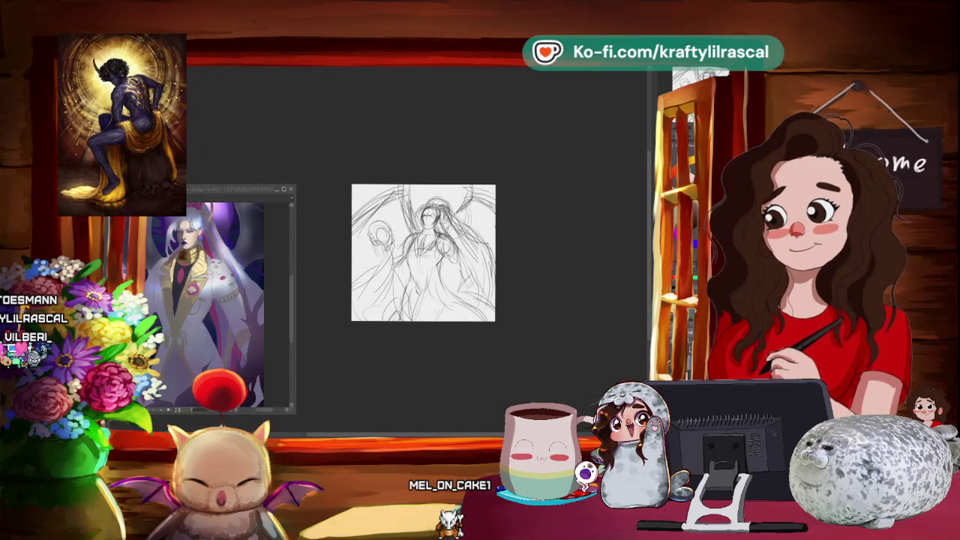
scroll(445, 270, up, 2)
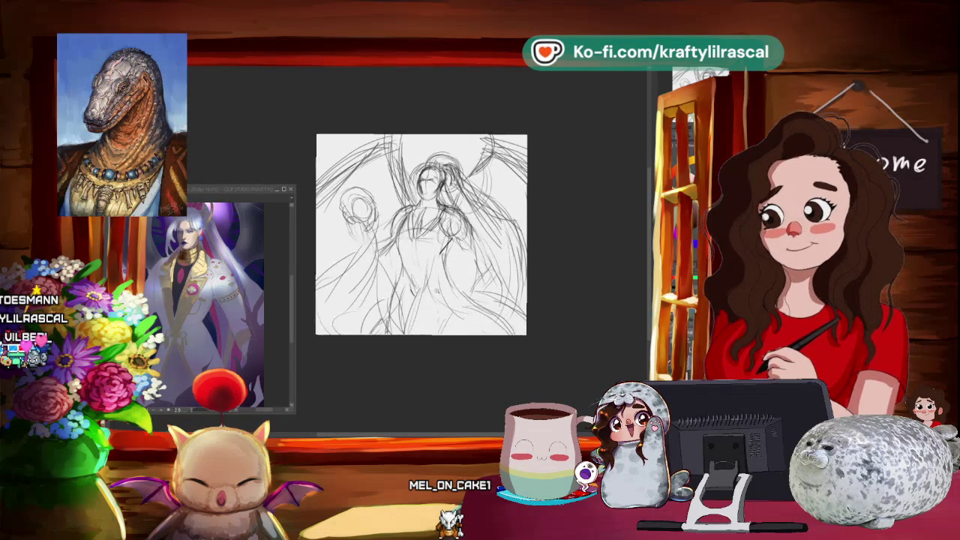
key(^)
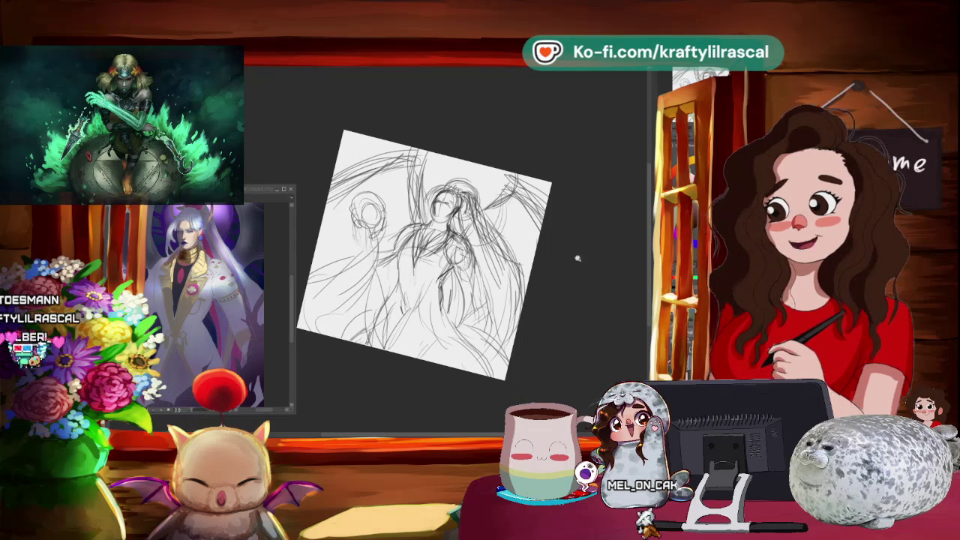
- Mirror the view to check the drawing, zooming in on the head and back out
scroll(583, 253, down, 5)
scroll(575, 257, right, 3)
scroll(600, 255, left, 2)
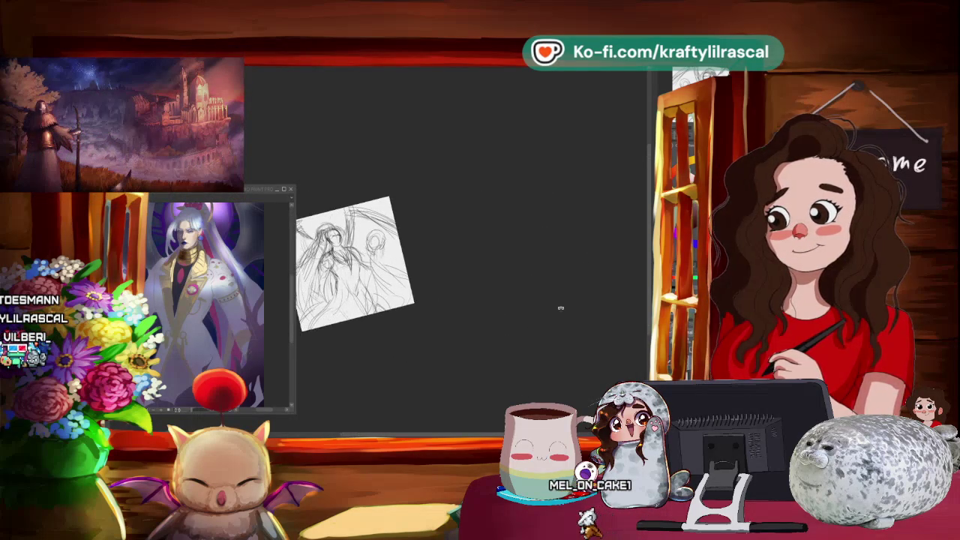
scroll(492, 377, up, 2)
scroll(492, 377, up, 2)
scroll(510, 364, up, 2)
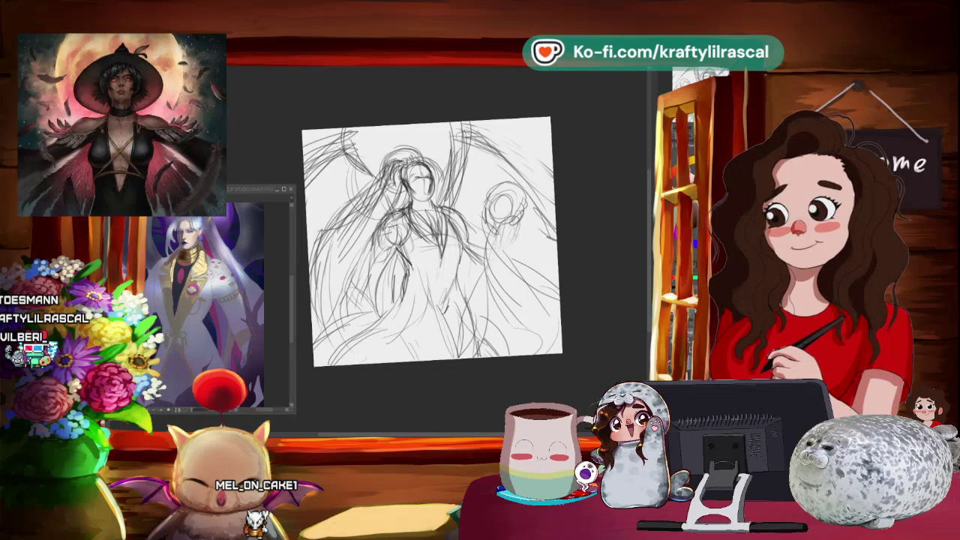
key(h)
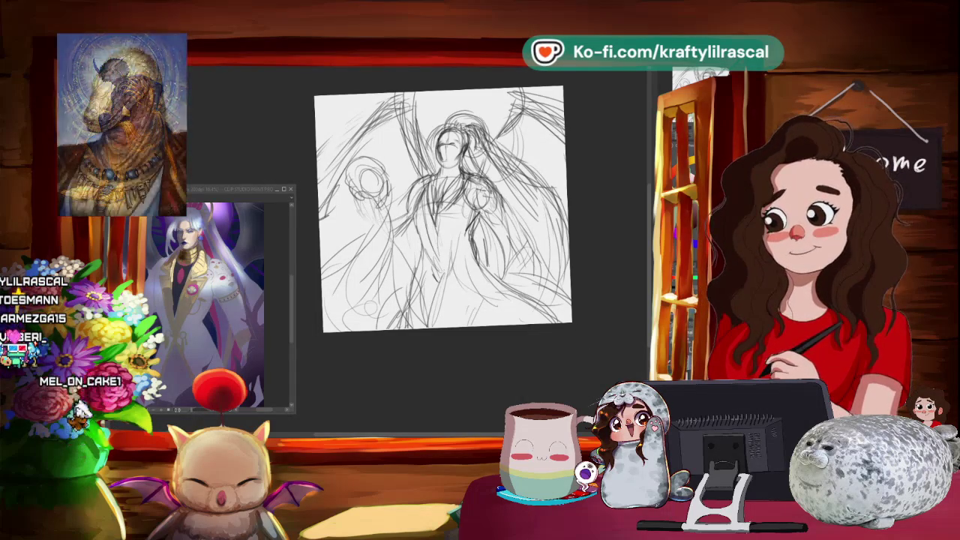
key(ctrl+plus)
key(ctrl+plus)
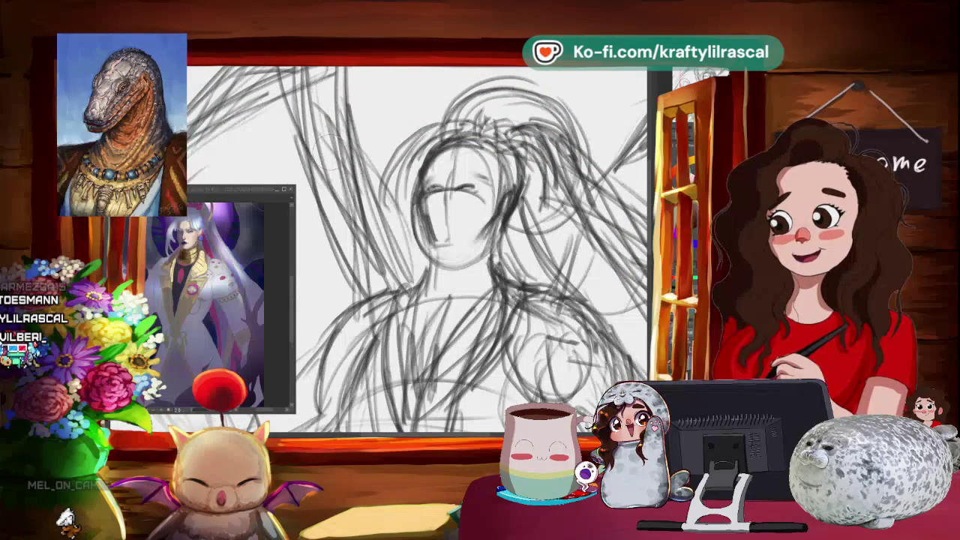
key(ctrl+minus)
key(ctrl+minus)
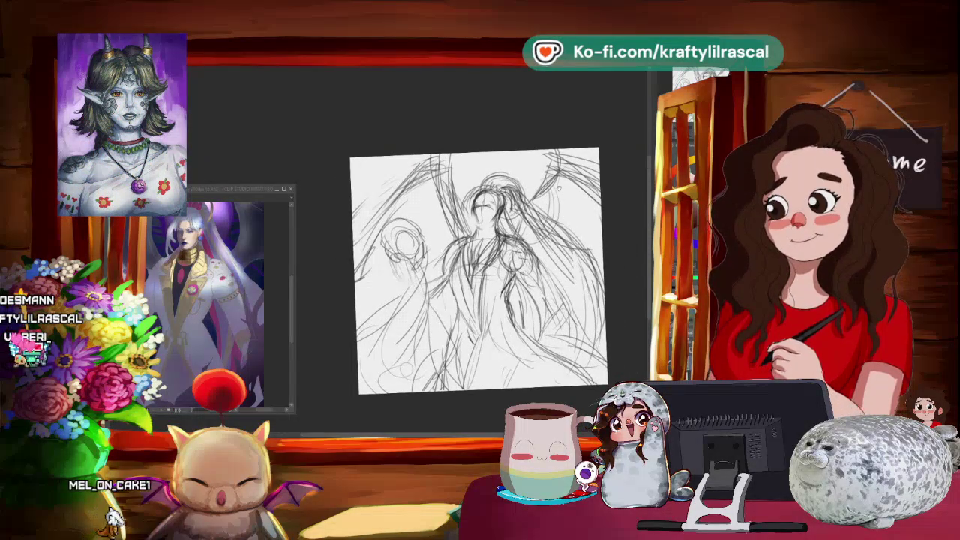
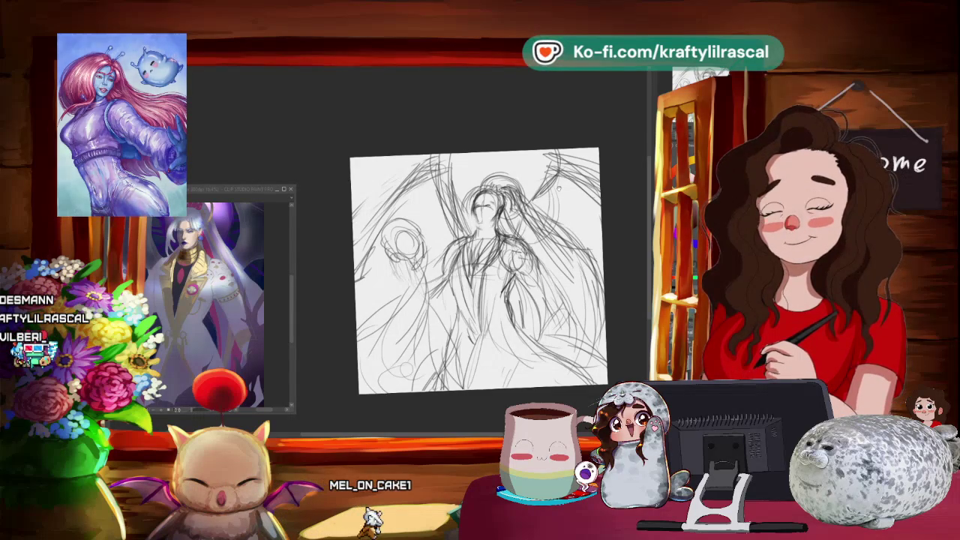
- Zoom and scroll around the sketch to inspect it
scroll(439, 251, up, 2)
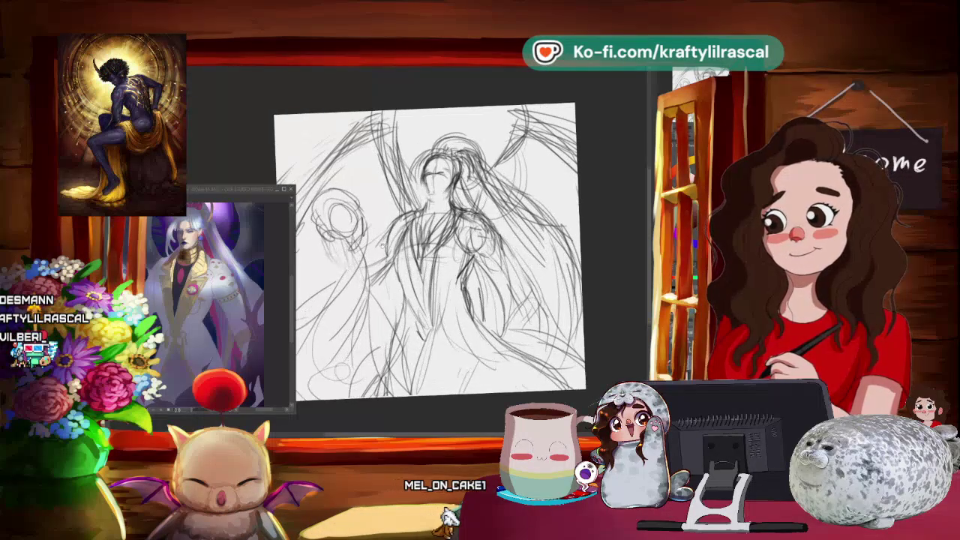
scroll(442, 252, left, 1)
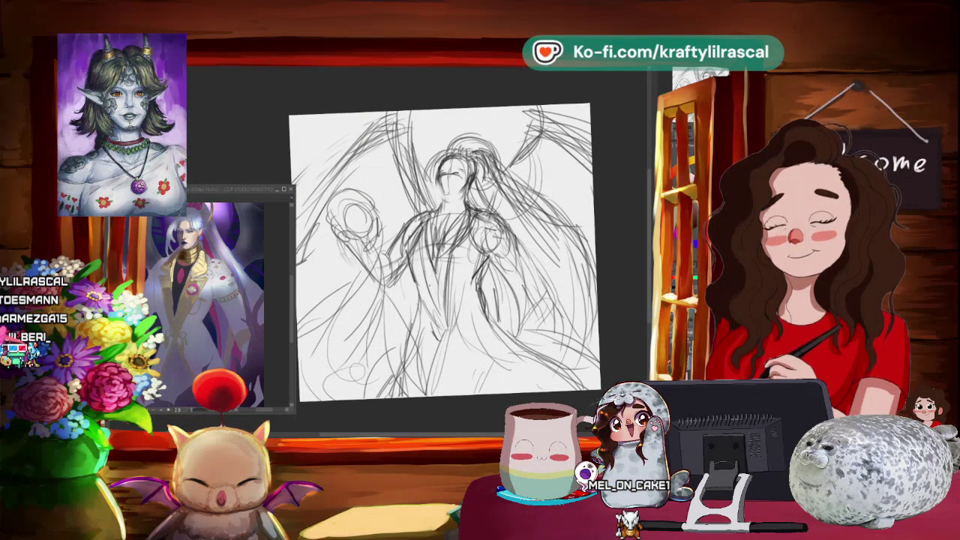
scroll(524, 253, down, 3)
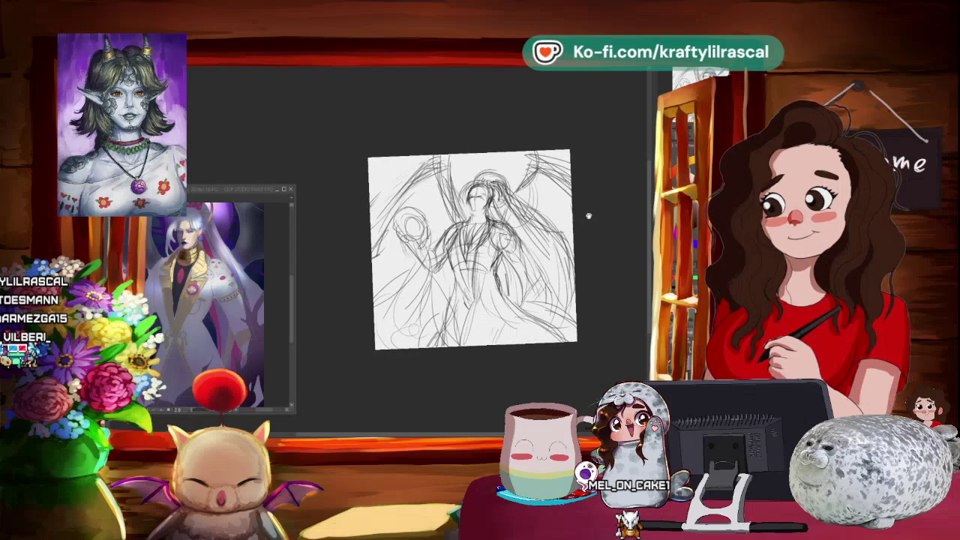
scroll(539, 252, up, 4)
scroll(450, 248, down, 2)
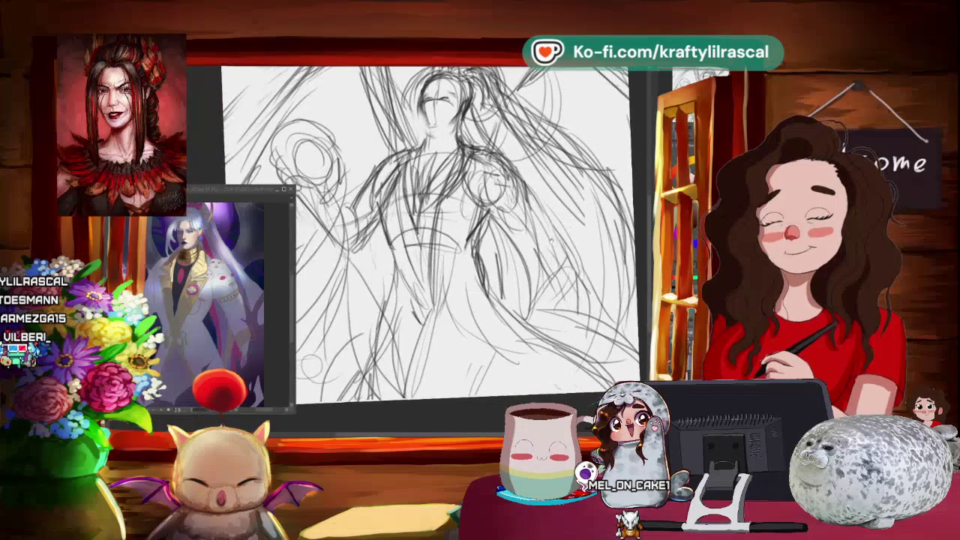
scroll(450, 247, down, 3)
scroll(450, 248, up, 1)
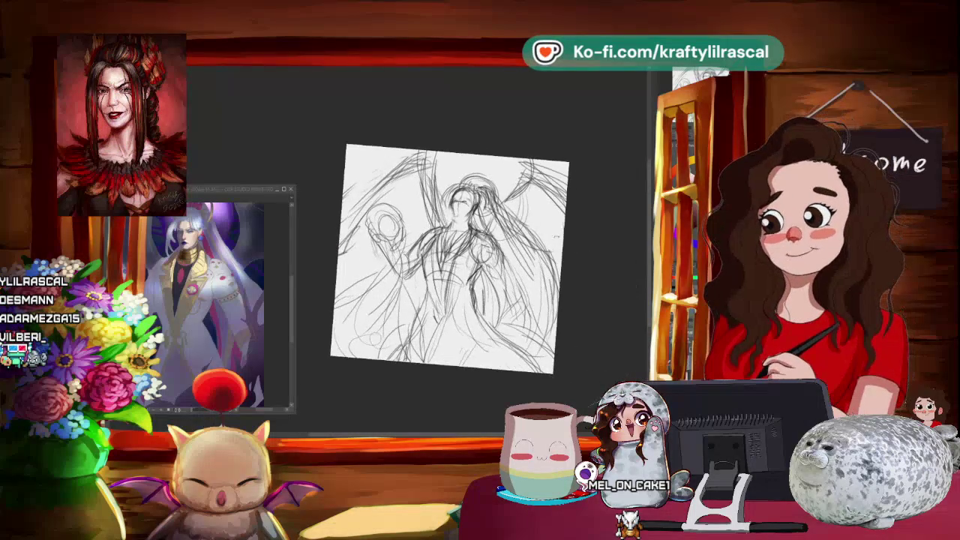
scroll(450, 247, up, 2)
scroll(450, 247, up, 2)
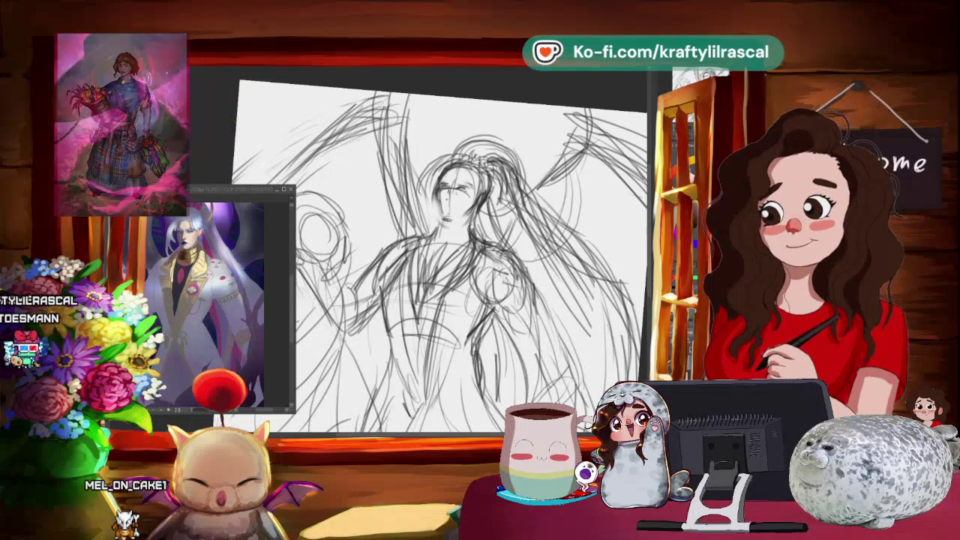
scroll(420, 247, up, 2)
- Tilt the canvas view, then reset the rotation and fit the page
drag(525, 150, 465, 113)
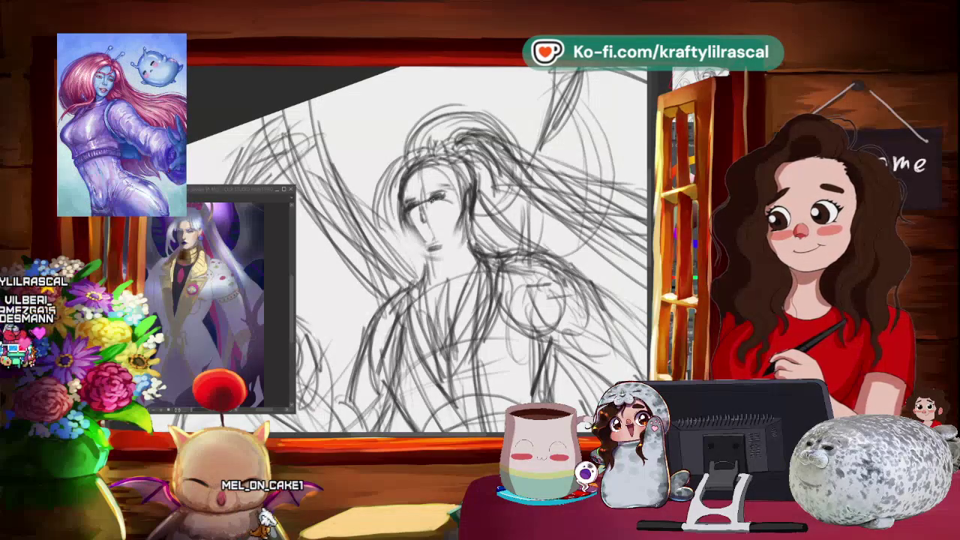
key(minus)
drag(568, 182, 259, 114)
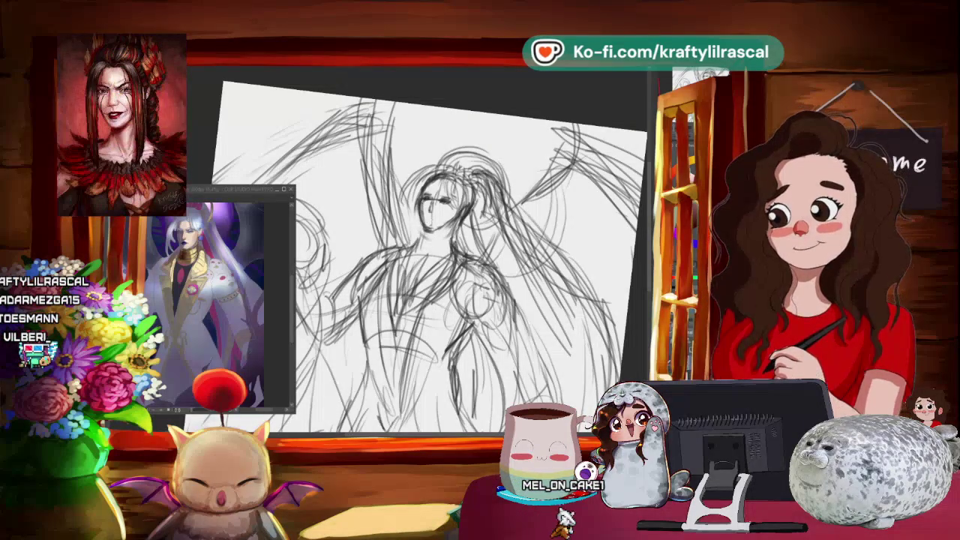
key(ctrl+0)
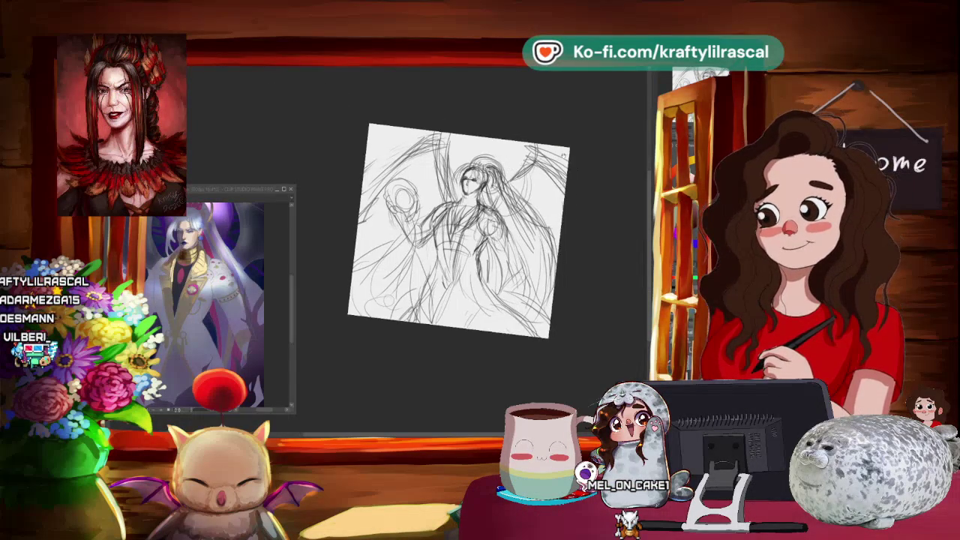
- Select the area around the face, apply a transform, then tilt the view slightly clockwise
scroll(570, 137, up, 2)
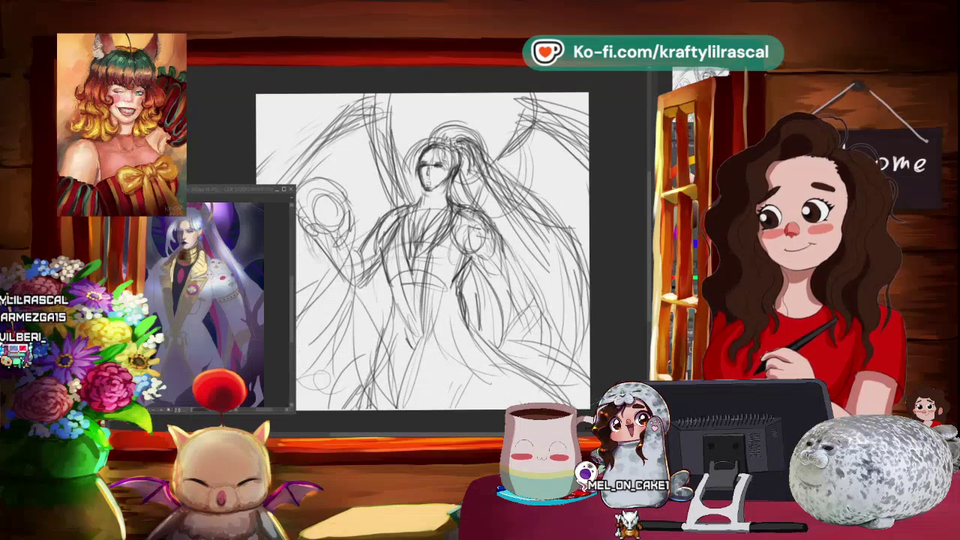
drag(405, 135, 409, 202)
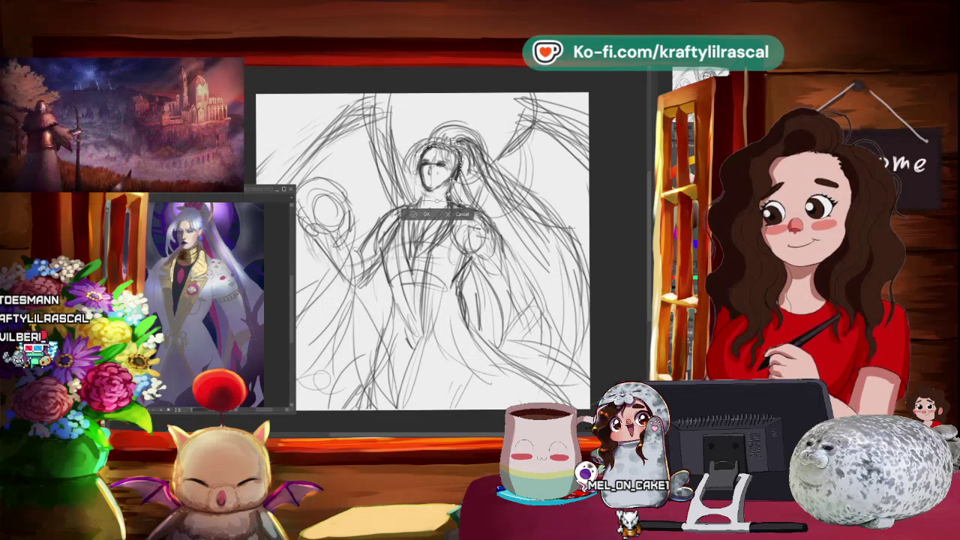
click(424, 215)
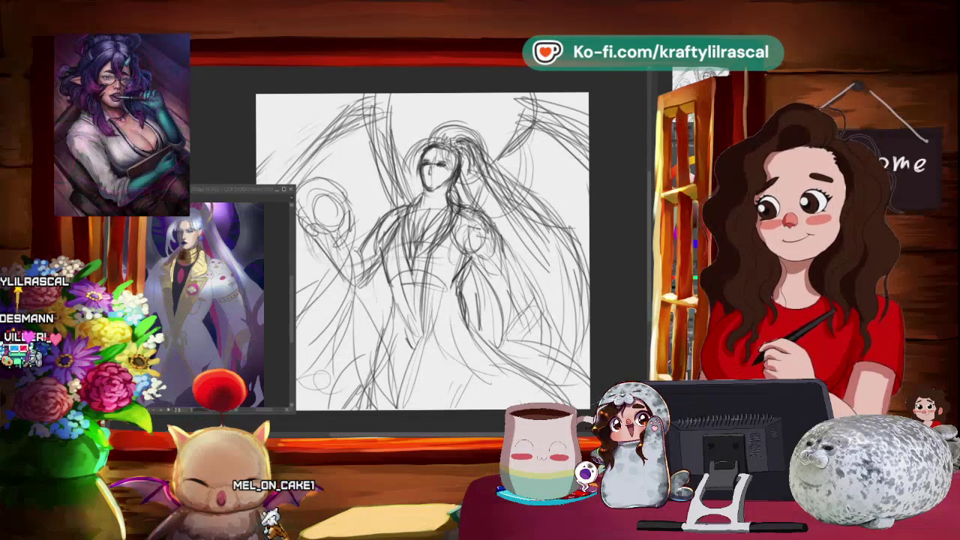
key(ctrl+minus)
mouse_move(555, 277)
mouse_down()
mouse_move(558, 308)
mouse_move(555, 279)
mouse_up()
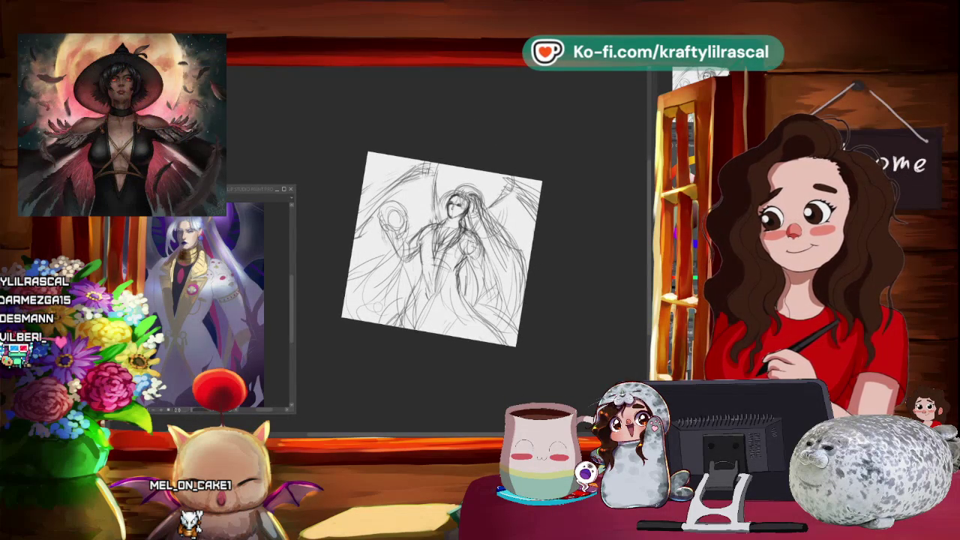
- Rotate, move slightly left and down, and shrink the whole sketch, then apply
key(ctrl+t)
drag(547, 150, 569, 162)
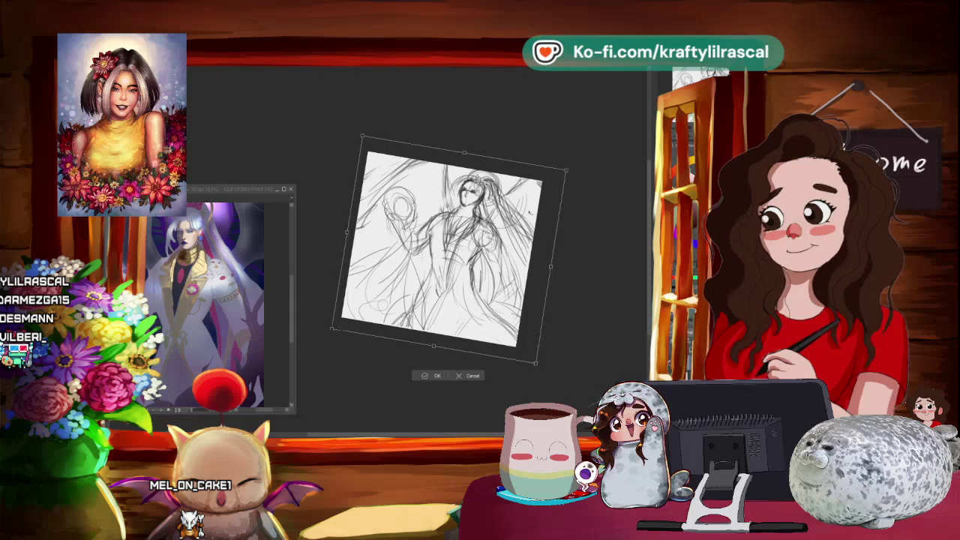
drag(533, 207, 523, 222)
drag(557, 187, 541, 181)
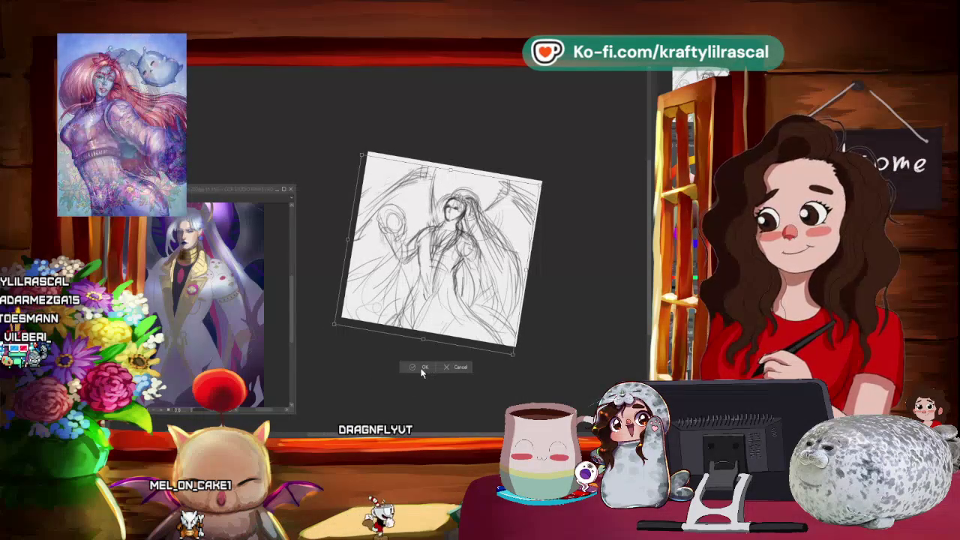
key(Return)
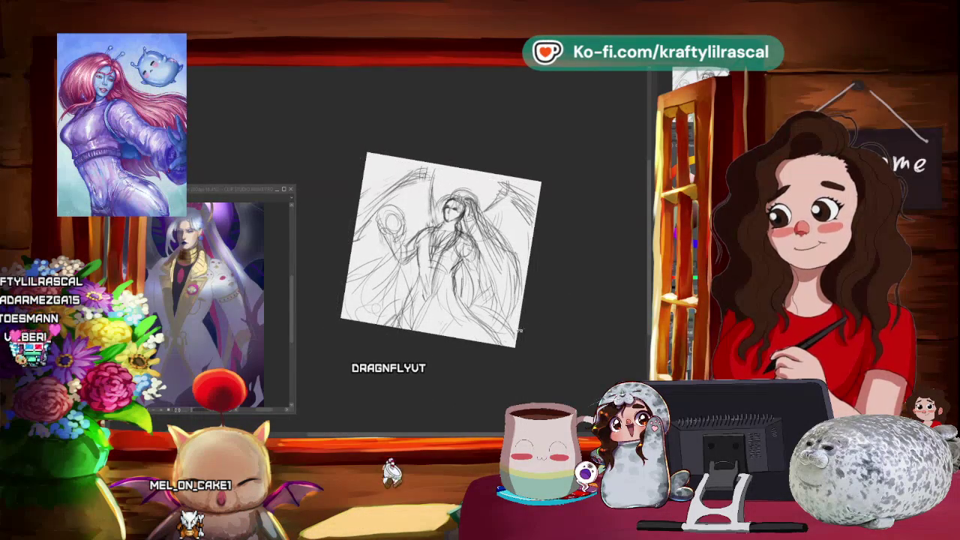
- Rotate the view and stretch the sketch wider on its right side
drag(538, 334, 528, 312)
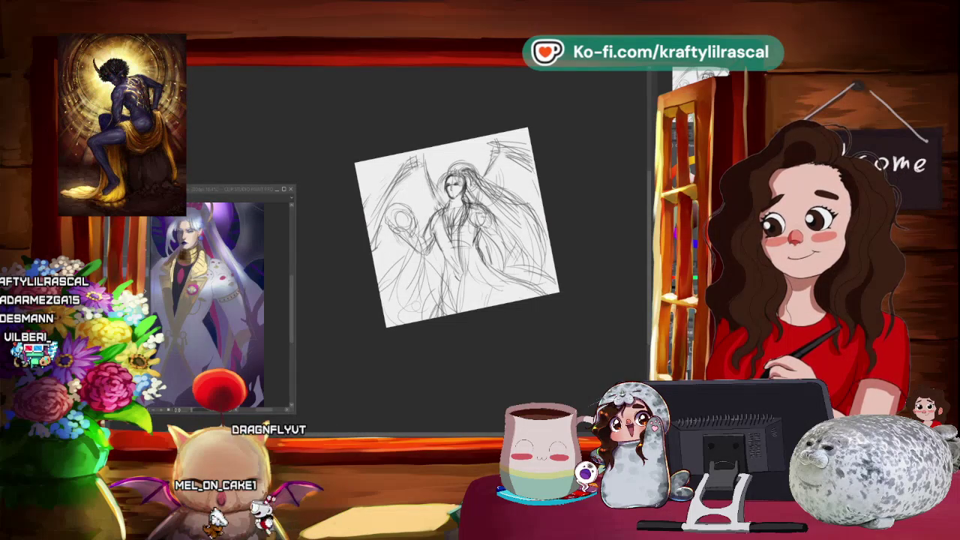
key(ctrl+t)
drag(545, 206, 560, 204)
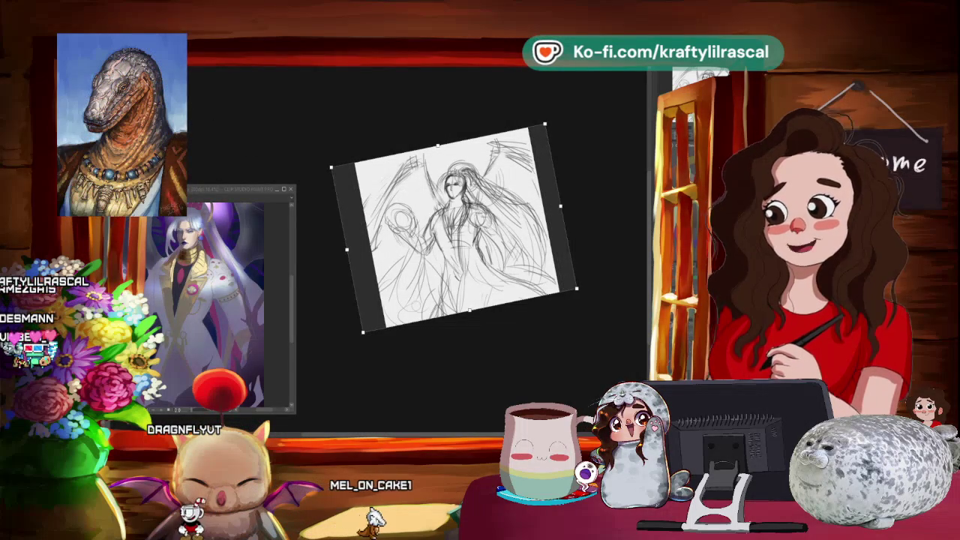
key(Return)
- Turn the view nearly upright and adjust the sketch's rotation, size and position again
mouse_move(488, 358)
mouse_down()
mouse_move(536, 328)
mouse_move(484, 356)
mouse_move(526, 333)
mouse_up()
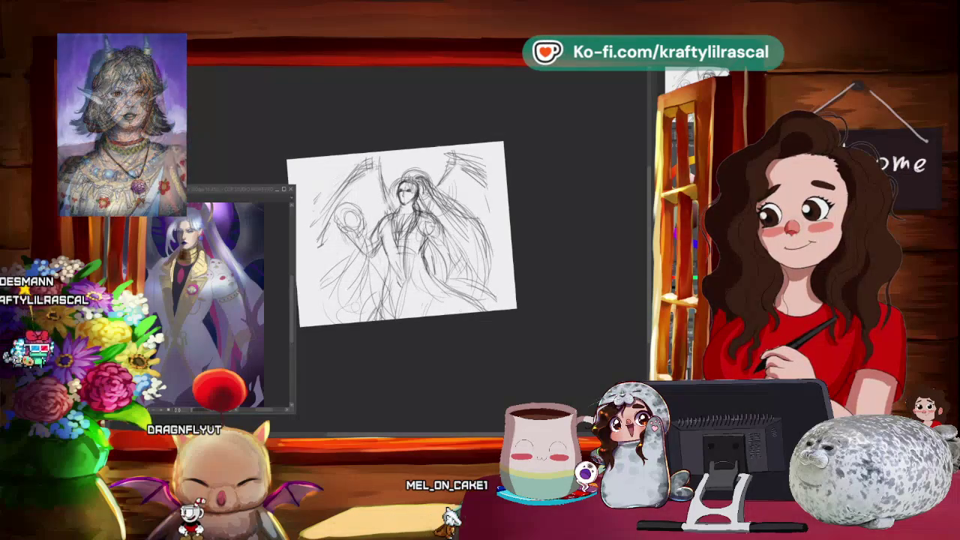
key(ctrl+t)
mouse_move(500, 153)
mouse_down()
mouse_move(504, 143)
mouse_move(491, 133)
mouse_move(537, 377)
mouse_up()
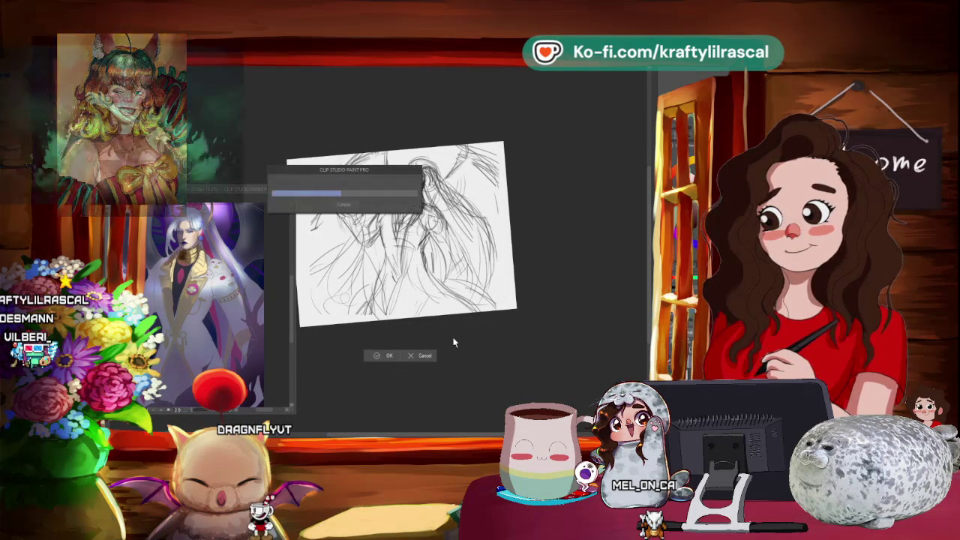
- Apply the sketch's new rotation and return the view to upright
key(Return)
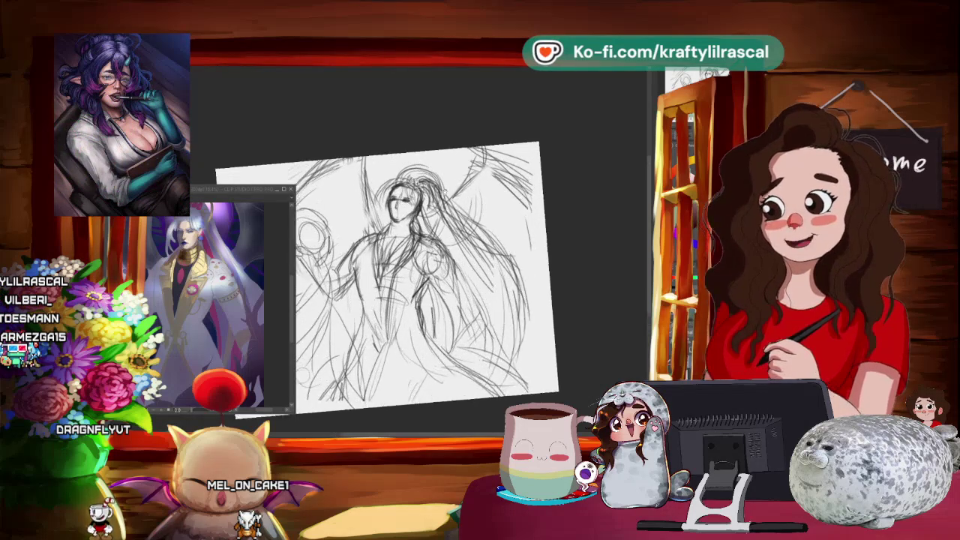
scroll(462, 347, up, 3)
drag(541, 148, 553, 135)
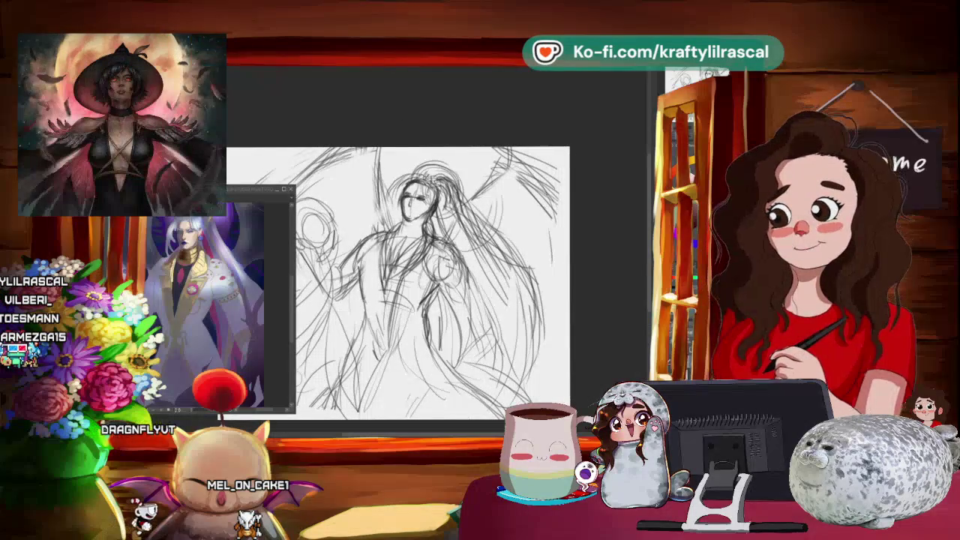
- Resize the figure's head with a transform and confirm it
key(ctrl+t)
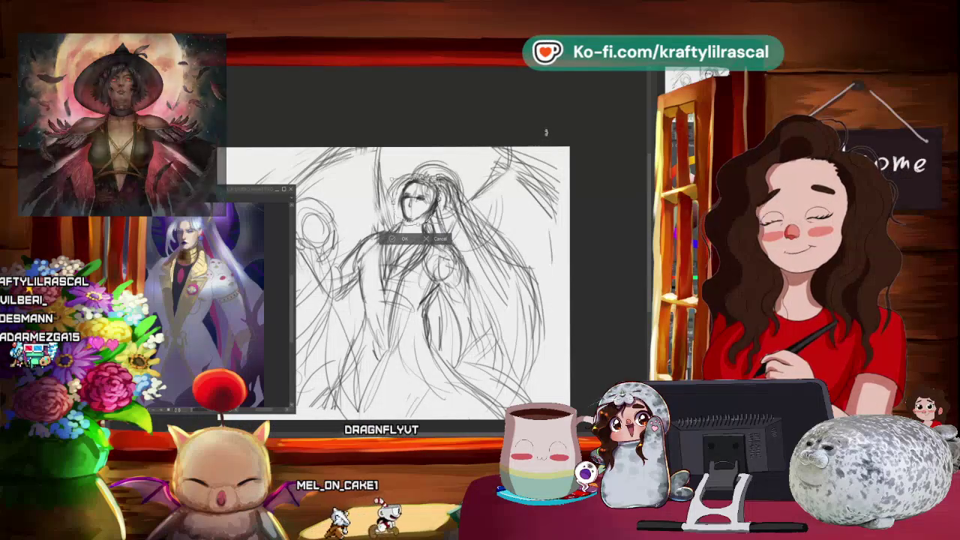
click(395, 240)
scroll(501, 132, down, 2)
drag(501, 132, 510, 122)
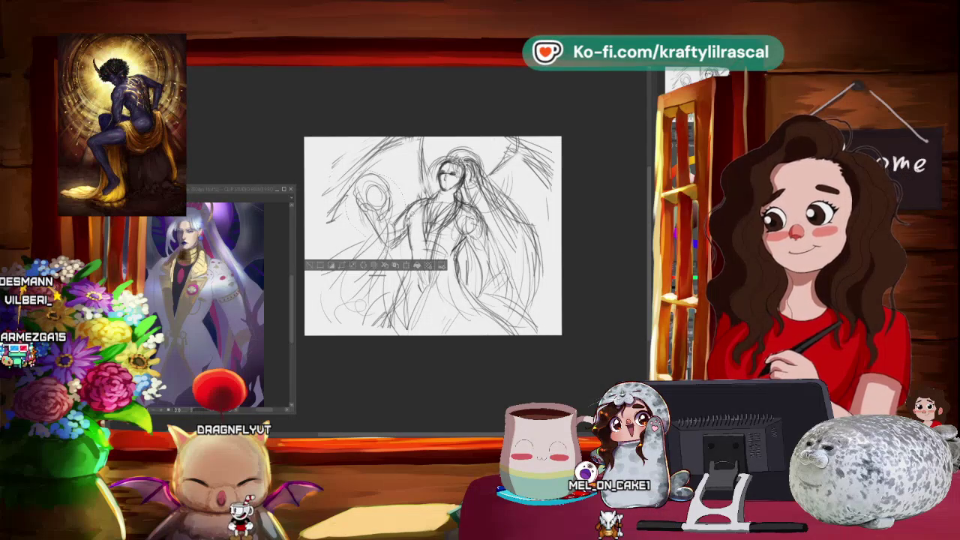
- Shift and slightly rotate the orb area on the left, then apply the change
drag(405, 172, 401, 174)
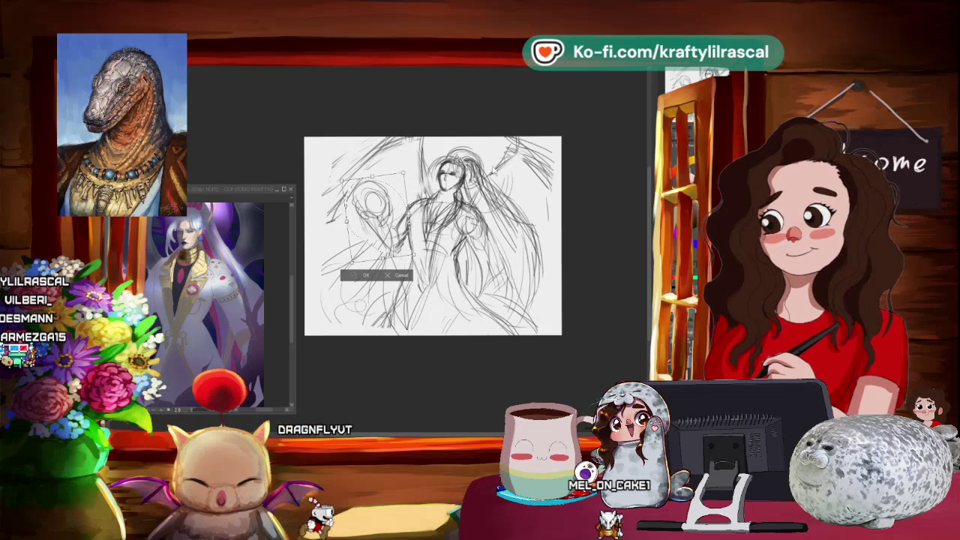
key(Return)
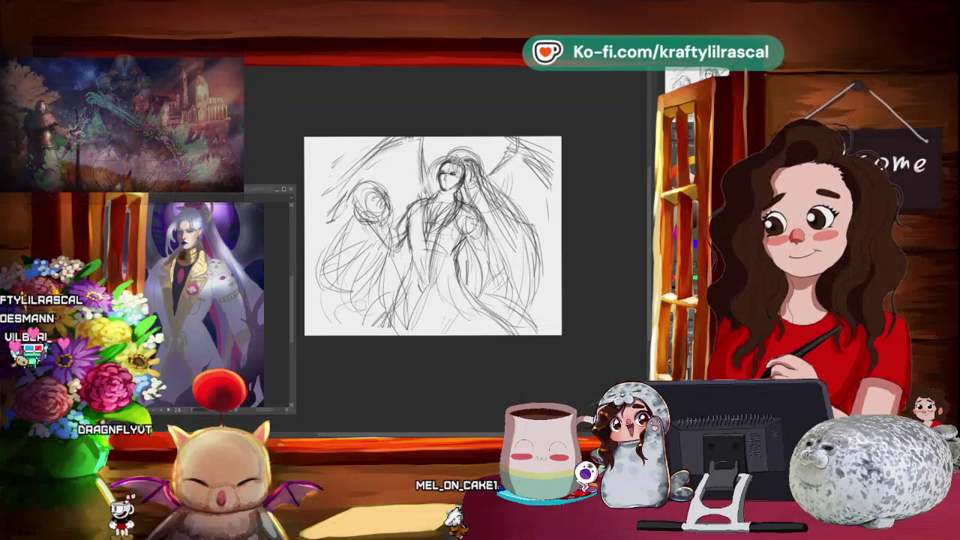
drag(546, 238, 568, 302)
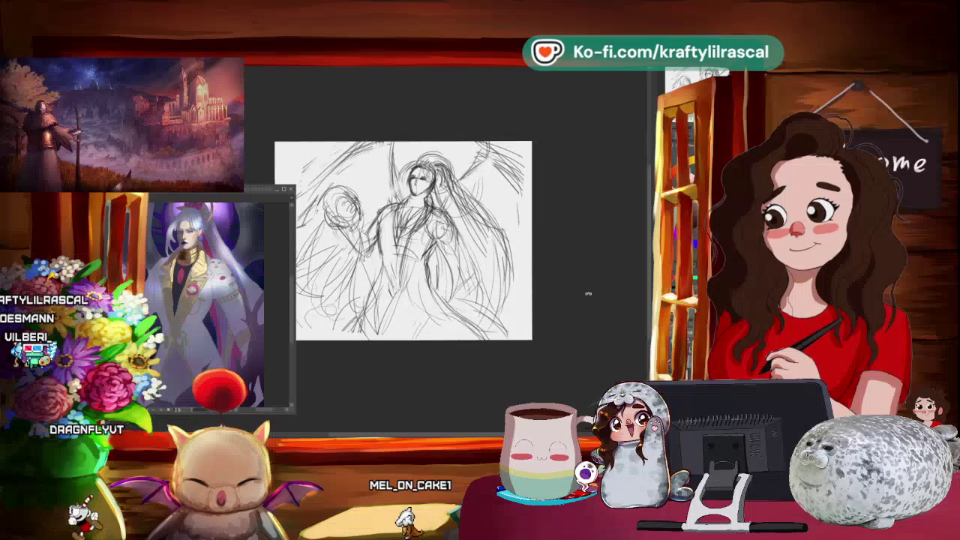
scroll(435, 184, up, 4)
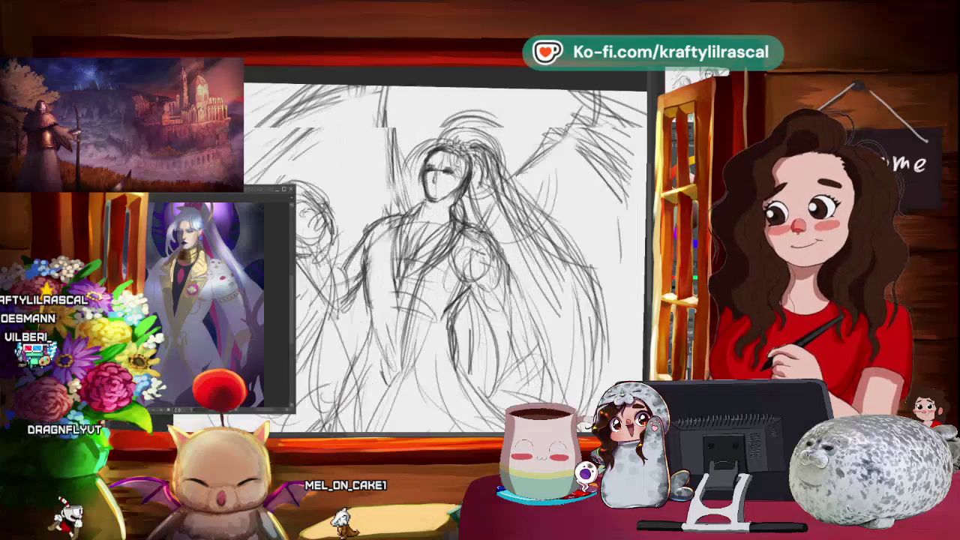
- Zoom in, transform the selected face area, apply it and deselect
scroll(487, 102, up, 2)
scroll(487, 102, up, 2)
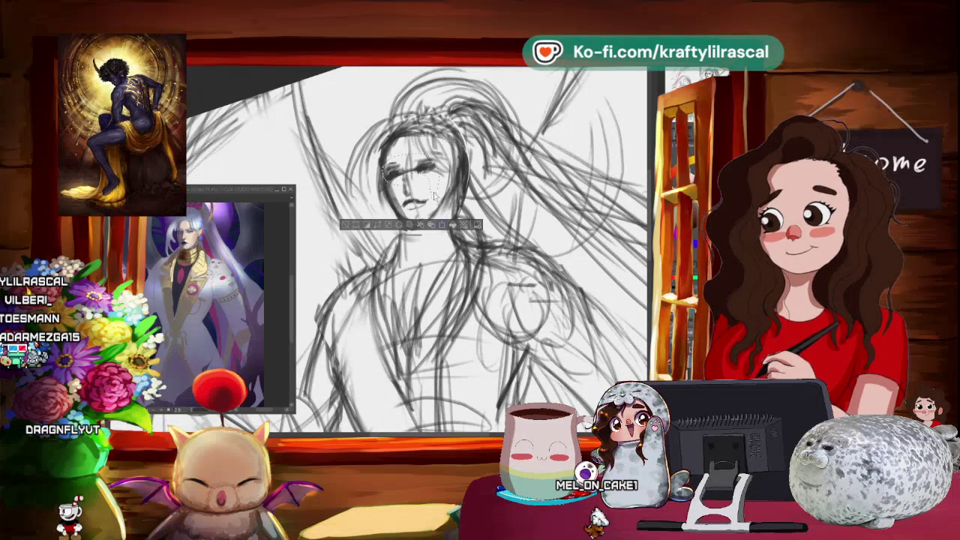
key(ctrl+t)
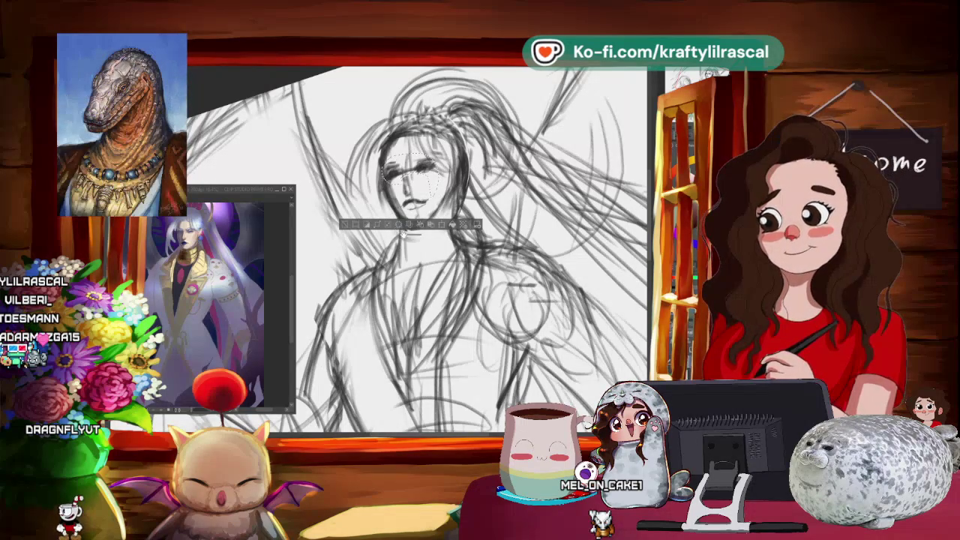
key(Return)
key(ctrl+d)
- Level the view rotation, then tilt it two steps for easier drawing
key(asciicircum)
key(asciicircum)
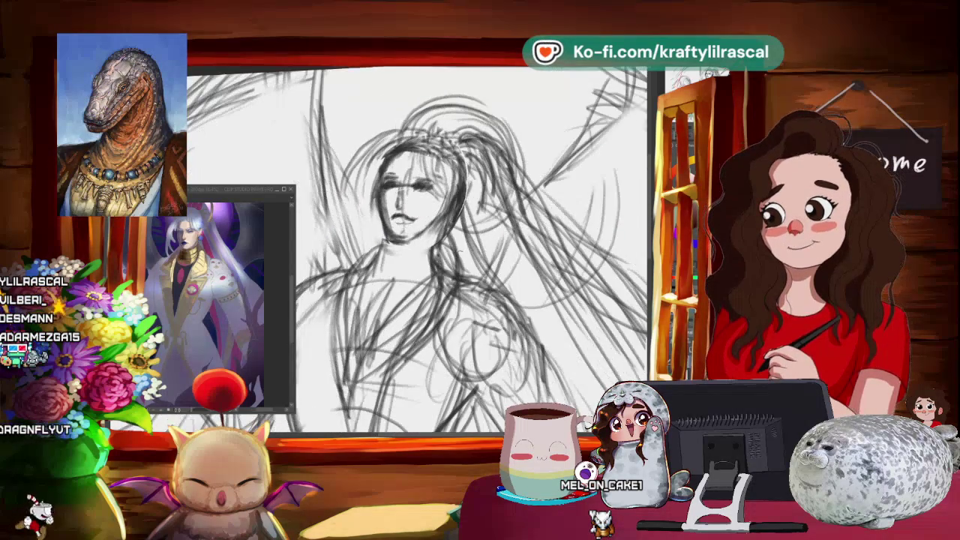
key(asciicircum)
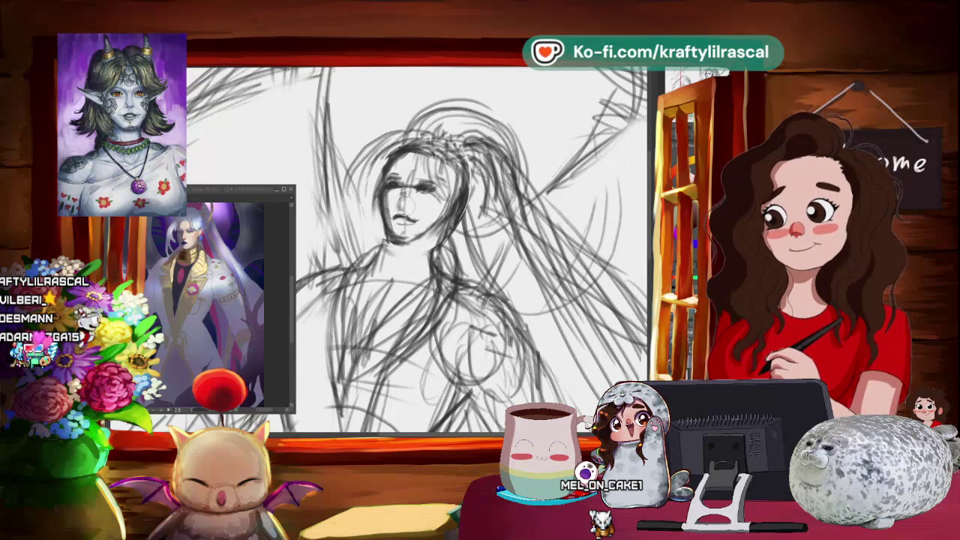
key(minus)
key(minus)
key(minus)
key(minus)
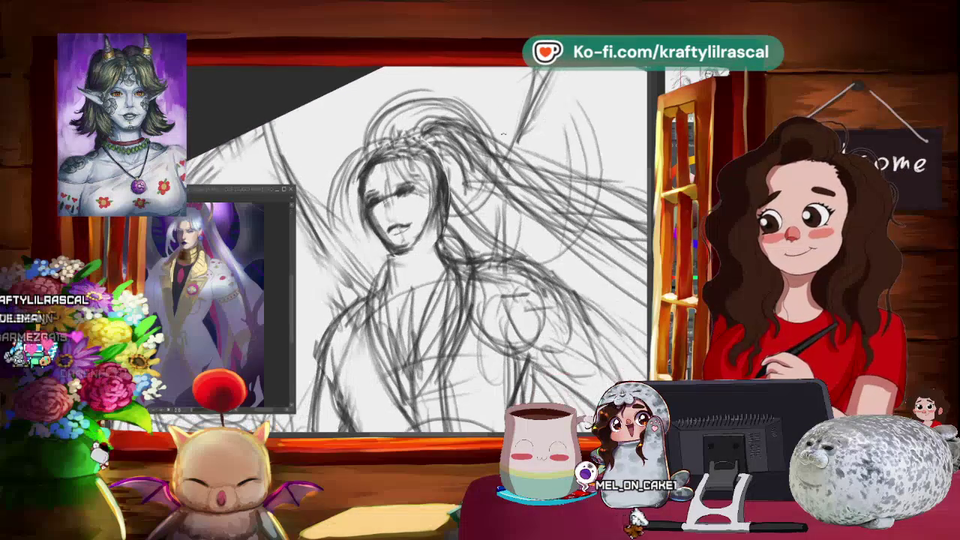
key(minus)
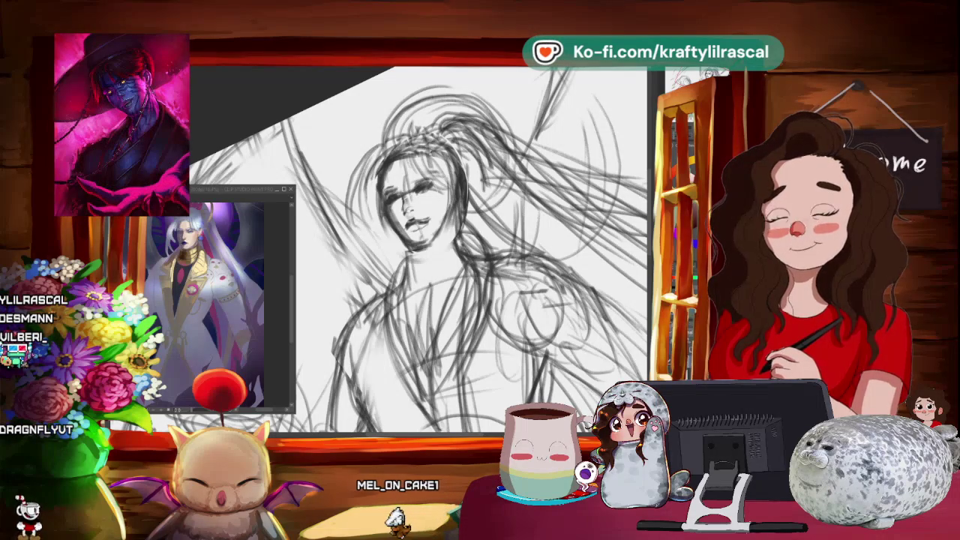
scroll(420, 247, down, 5)
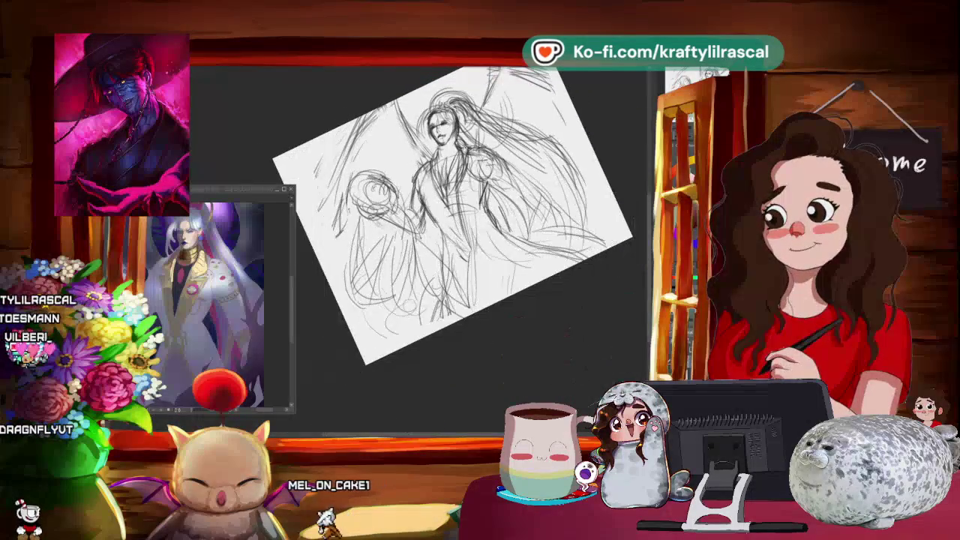
- Level the page view, then rotate the whole sketch slightly in two applied transforms
drag(420, 225, 435, 213)
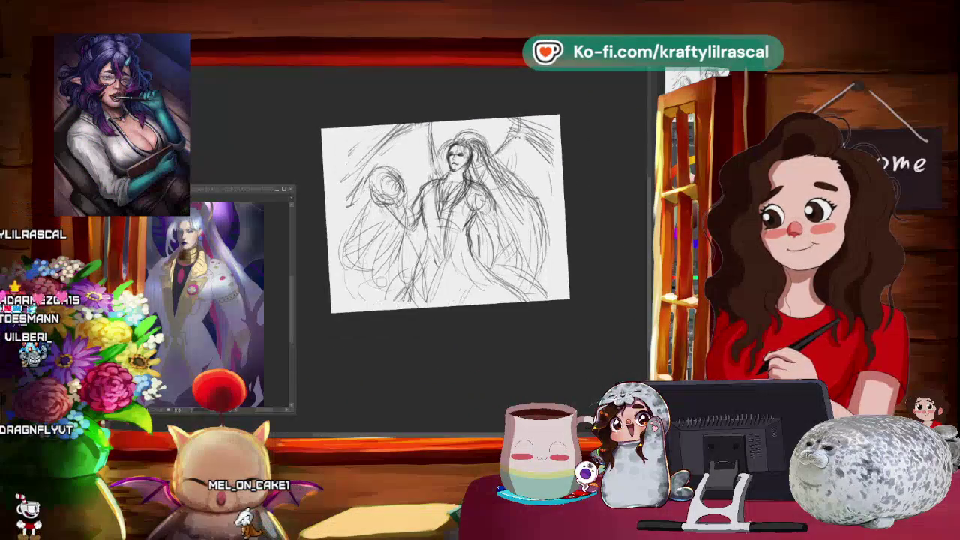
drag(360, 105, 348, 98)
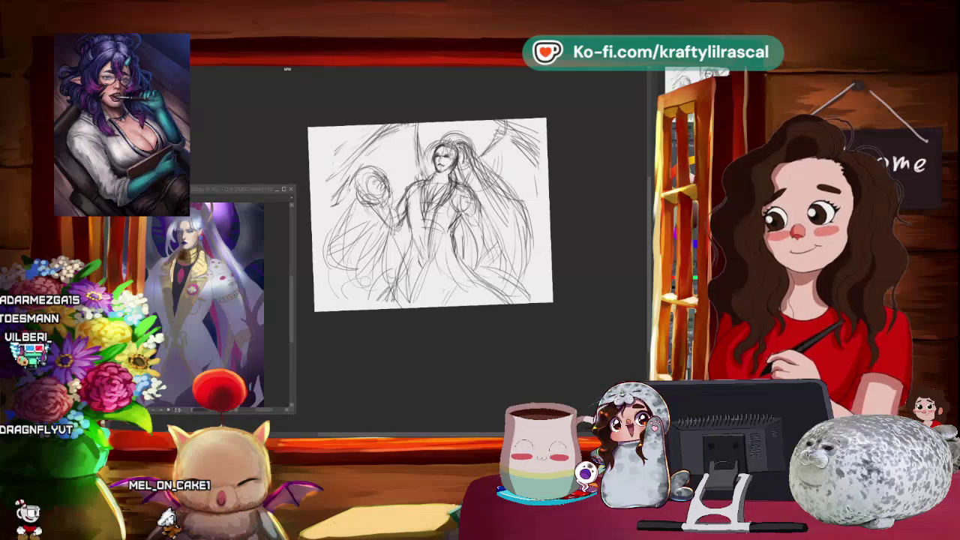
key(ctrl+t)
mouse_move(605, 139)
mouse_down()
mouse_move(601, 120)
mouse_move(557, 106)
mouse_move(590, 156)
mouse_up()
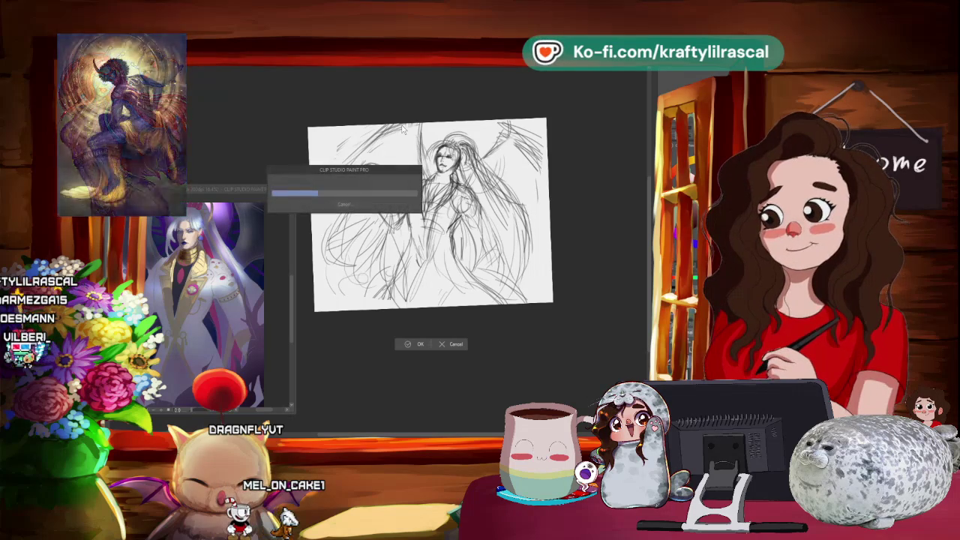
key(Return)
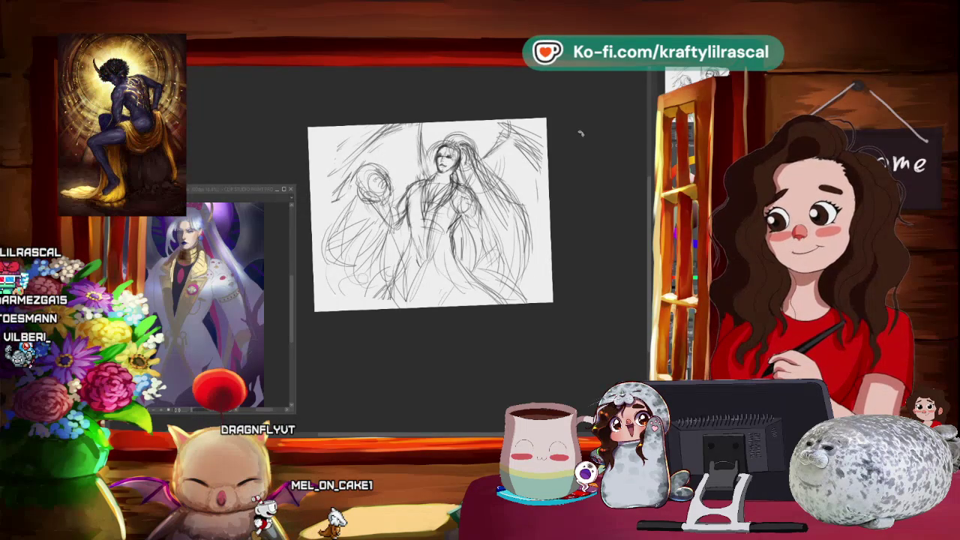
key(ctrl+t)
drag(578, 134, 485, 319)
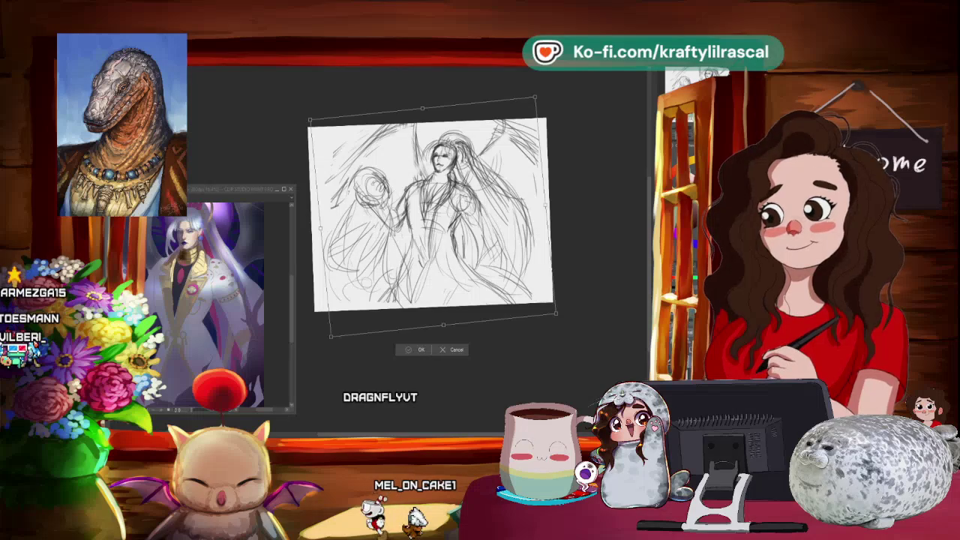
key(Return)
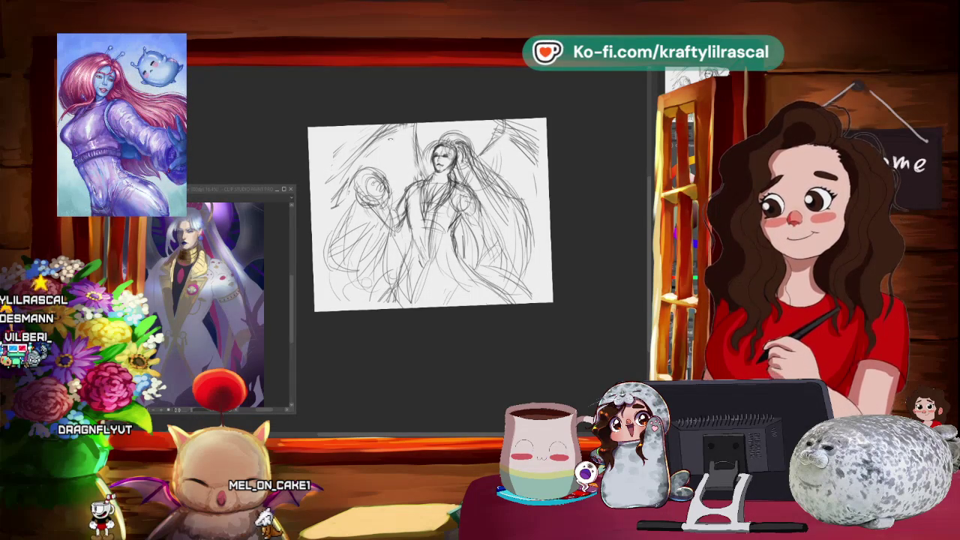
- Zoom in on the face, rotate the view two steps, and select all
scroll(430, 215, up, 1)
scroll(430, 214, up, 1)
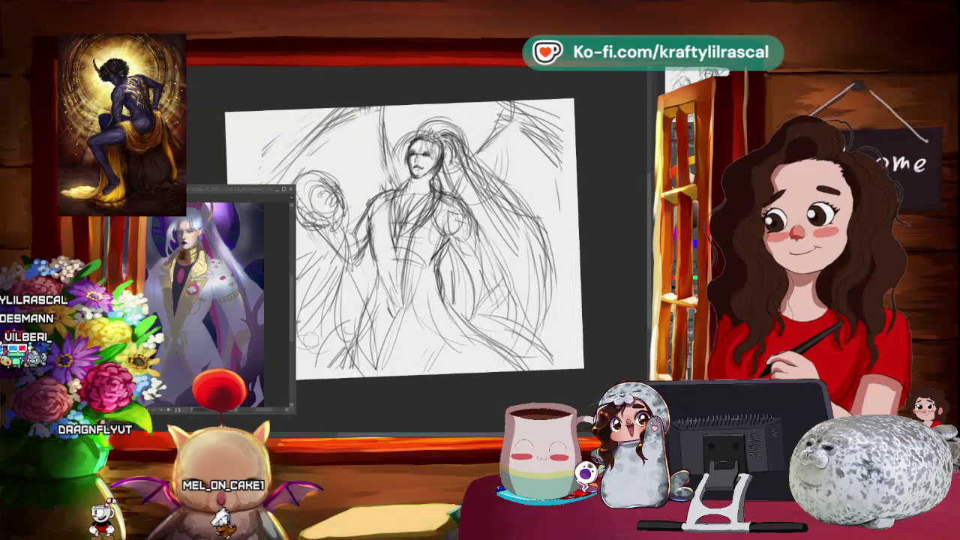
scroll(430, 225, up, 1)
scroll(426, 240, left, 1)
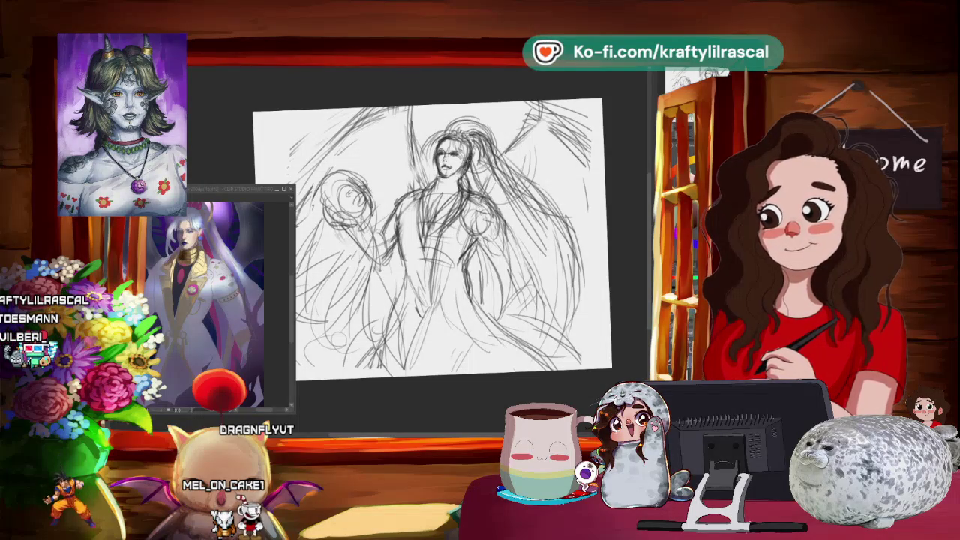
scroll(450, 247, up, 2)
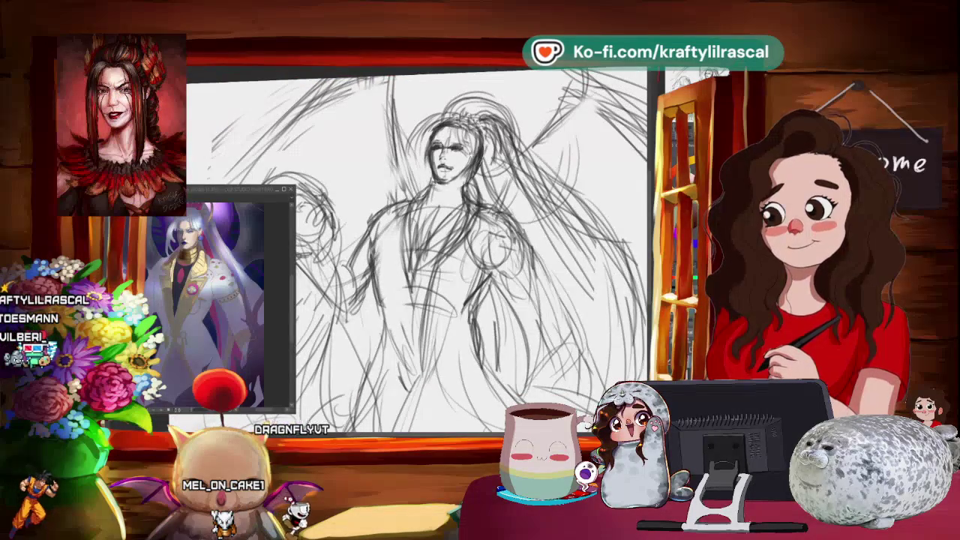
scroll(450, 255, up, 2)
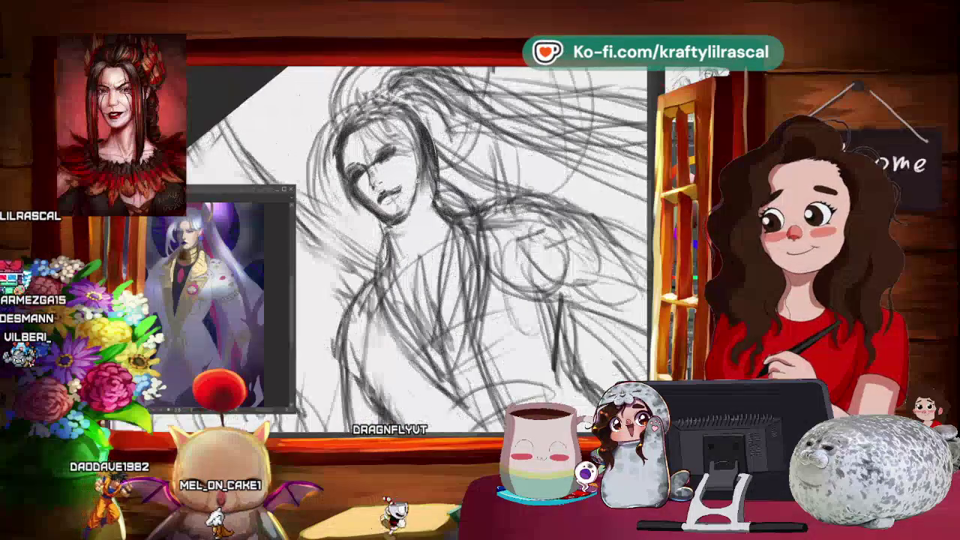
scroll(438, 252, up, 2)
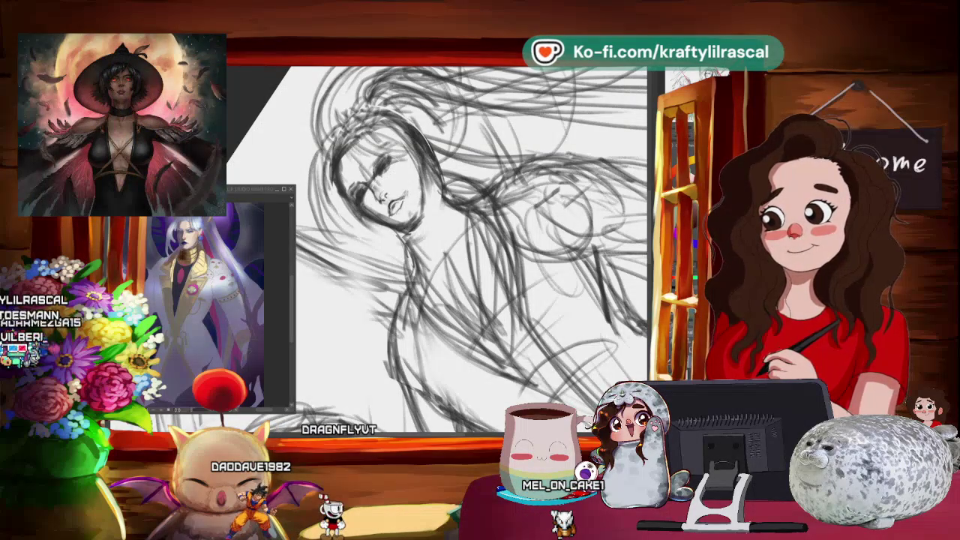
key(minus)
key(minus)
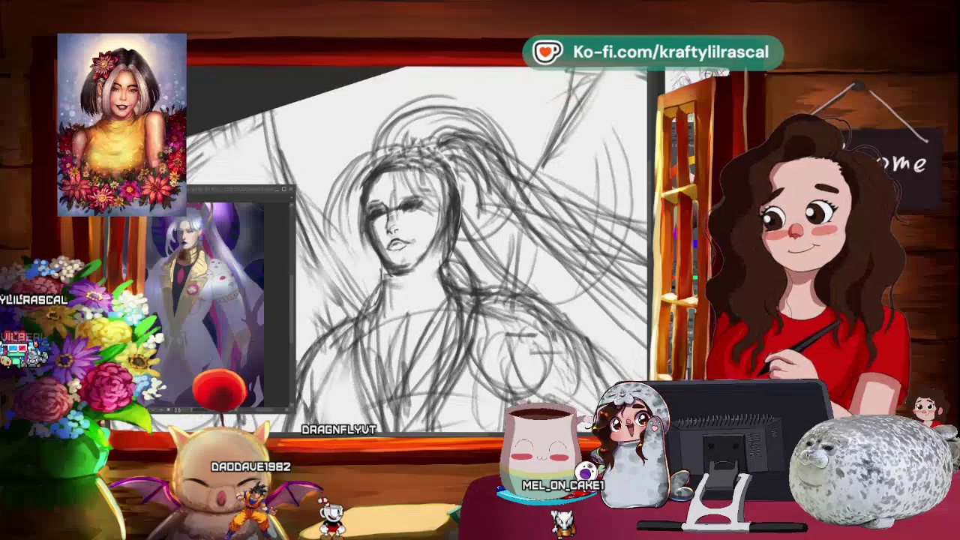
key(minus)
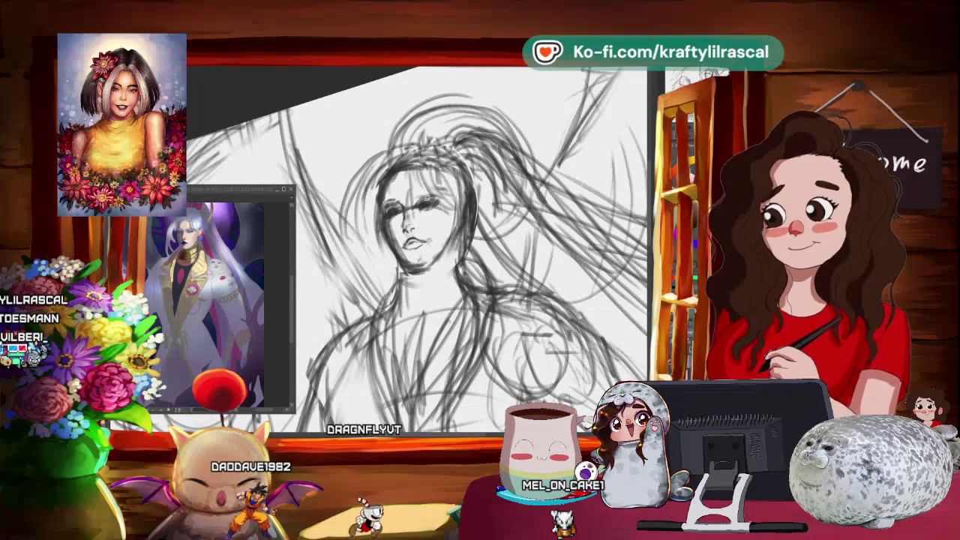
key(ctrl+a)
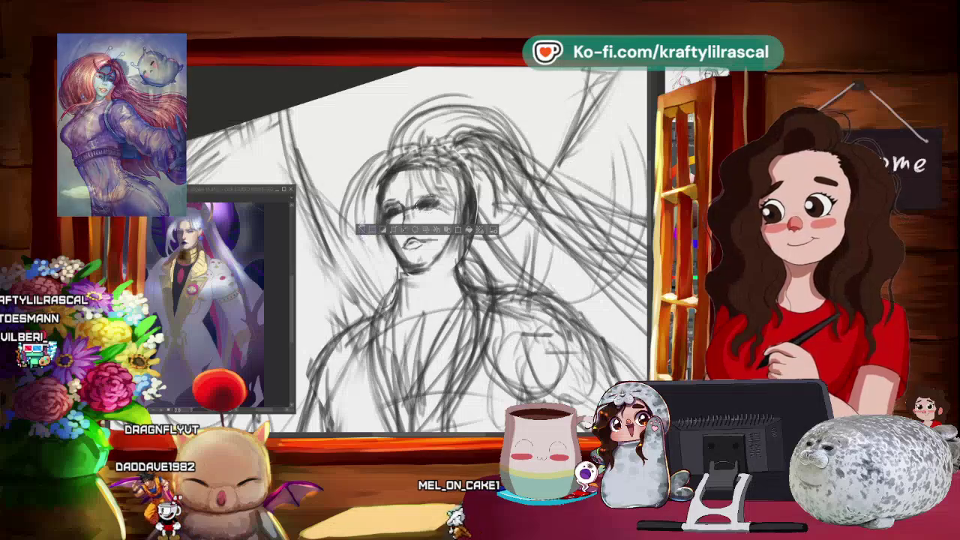
- Fit the whole page to the window and straighten the view
click(417, 230)
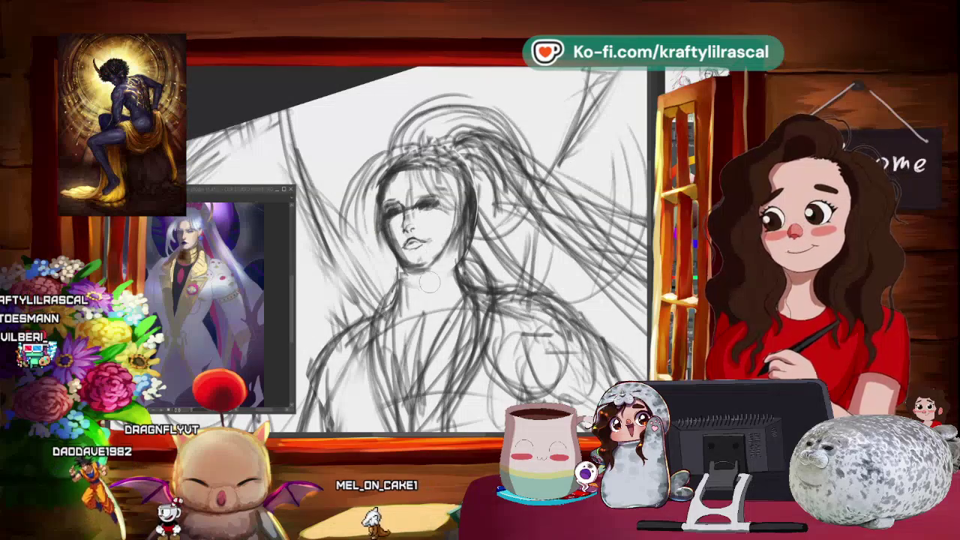
key(ctrl+0)
key(Escape)
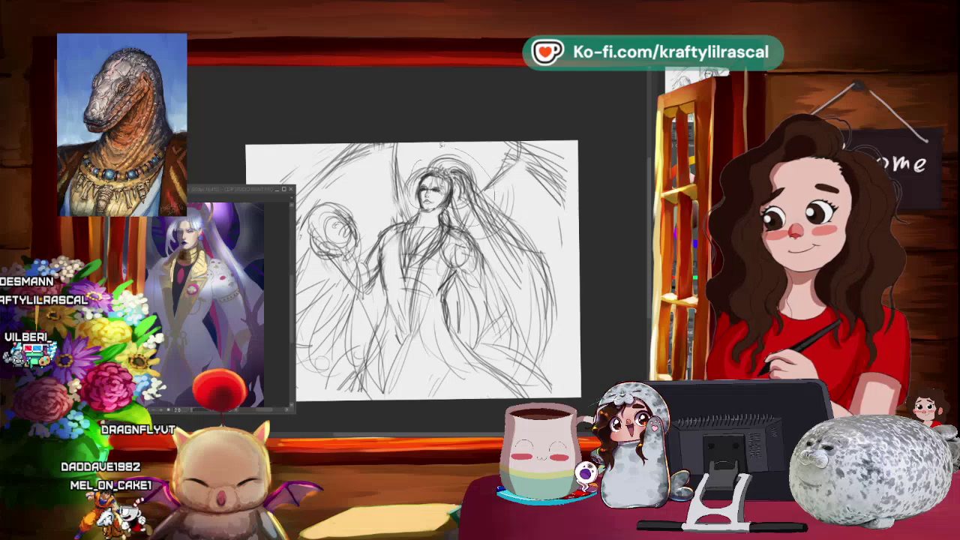
- Rotate the head slightly and shift it up and right, then deselect and fit the page
click(477, 242)
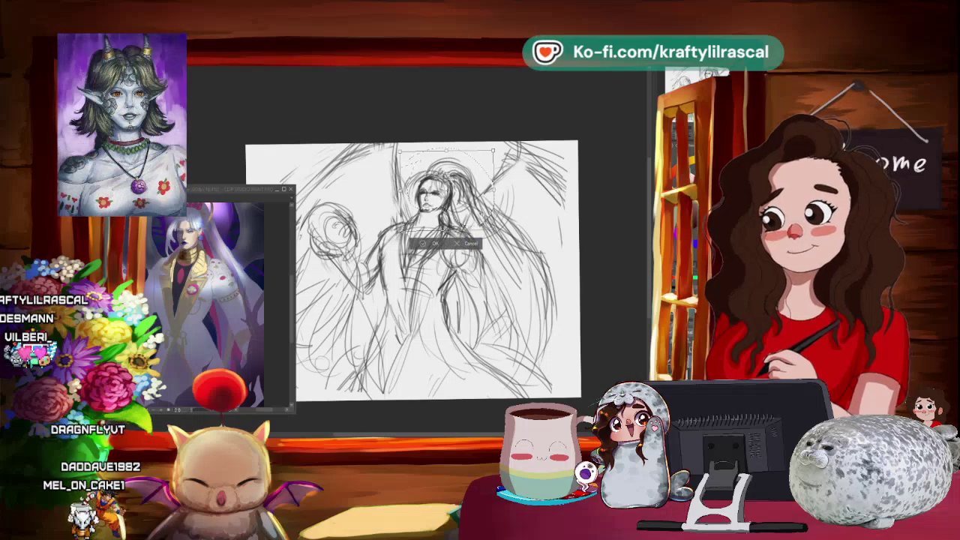
drag(564, 136, 561, 140)
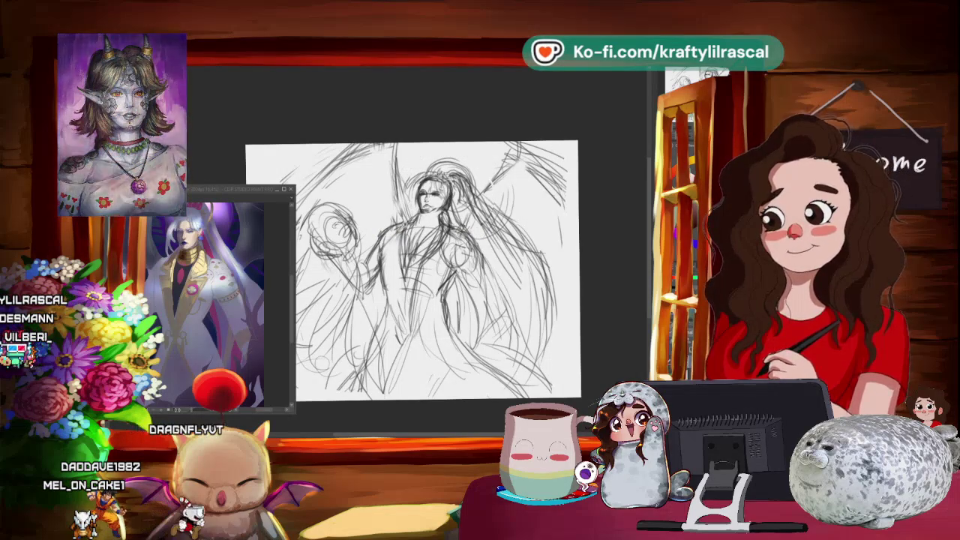
scroll(413, 270, down, 2)
scroll(412, 270, up, 1)
scroll(413, 270, up, 3)
scroll(579, 138, up, 2)
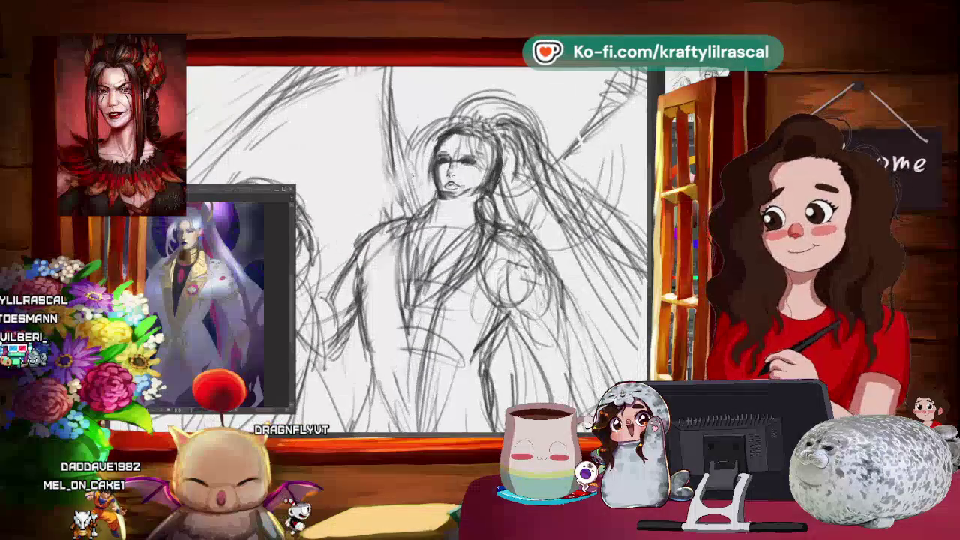
drag(374, 213, 381, 206)
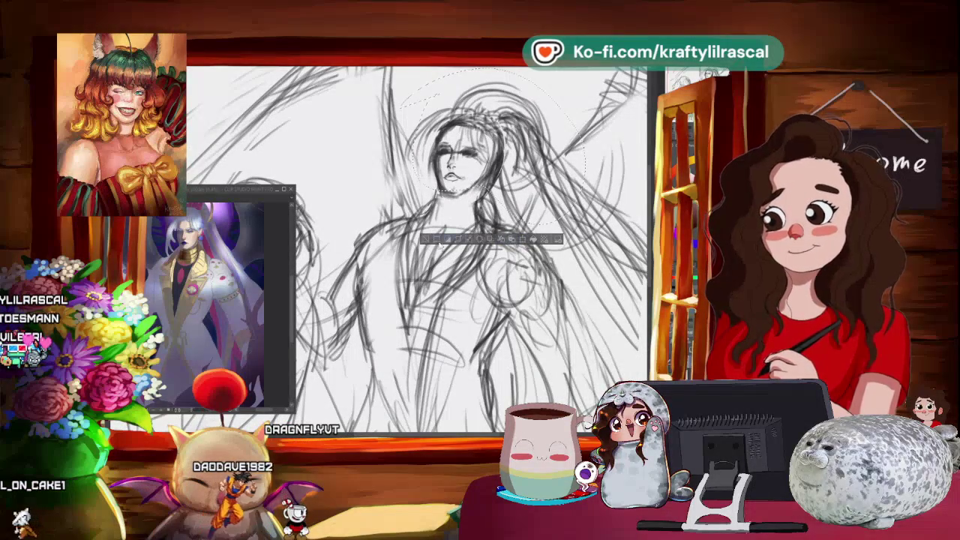
key(ctrl+d)
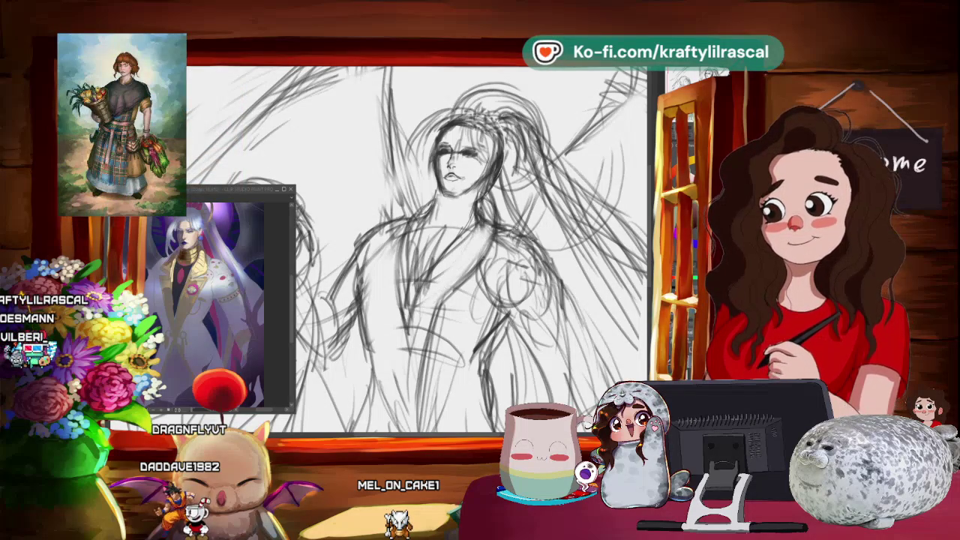
key(ctrl+0)
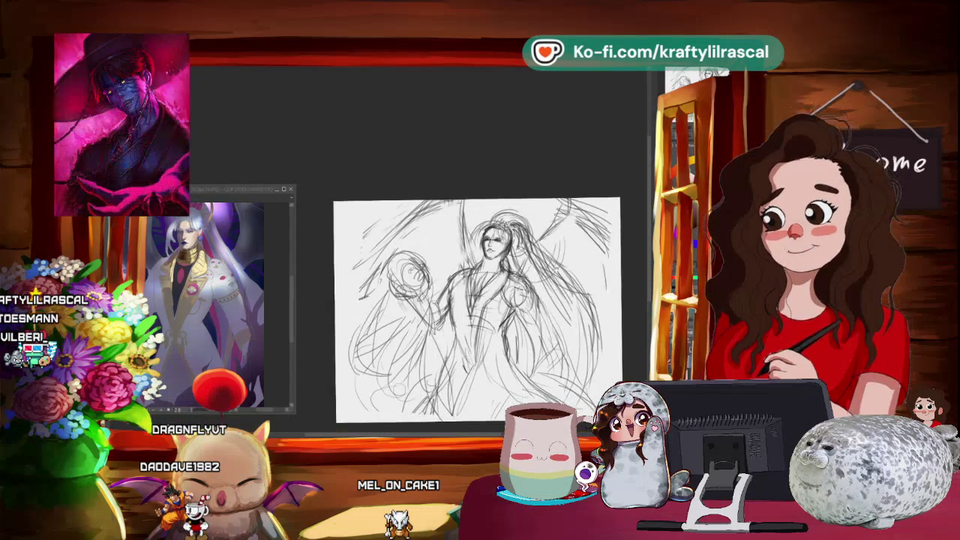
drag(589, 247, 613, 257)
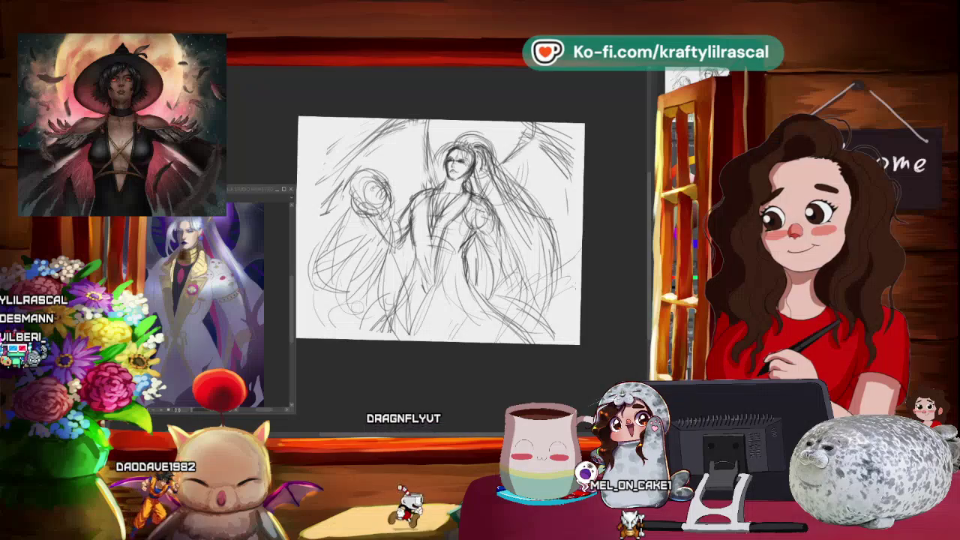
drag(458, 344, 502, 347)
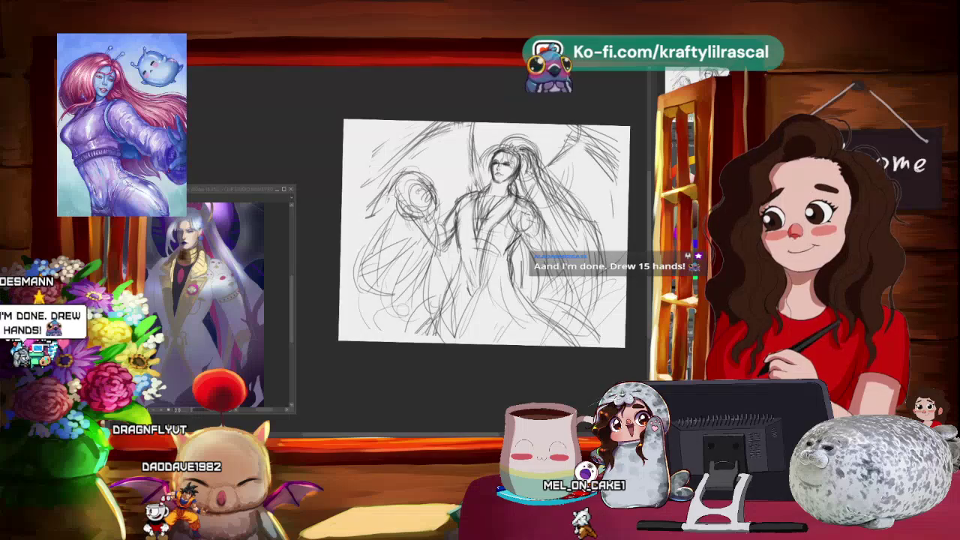
drag(585, 315, 525, 352)
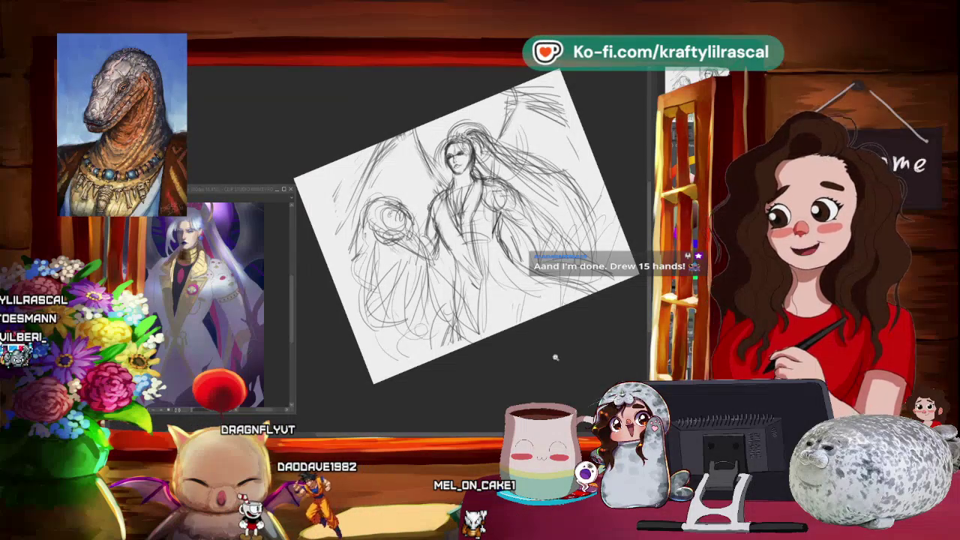
scroll(532, 358, down, 2)
drag(531, 357, 568, 286)
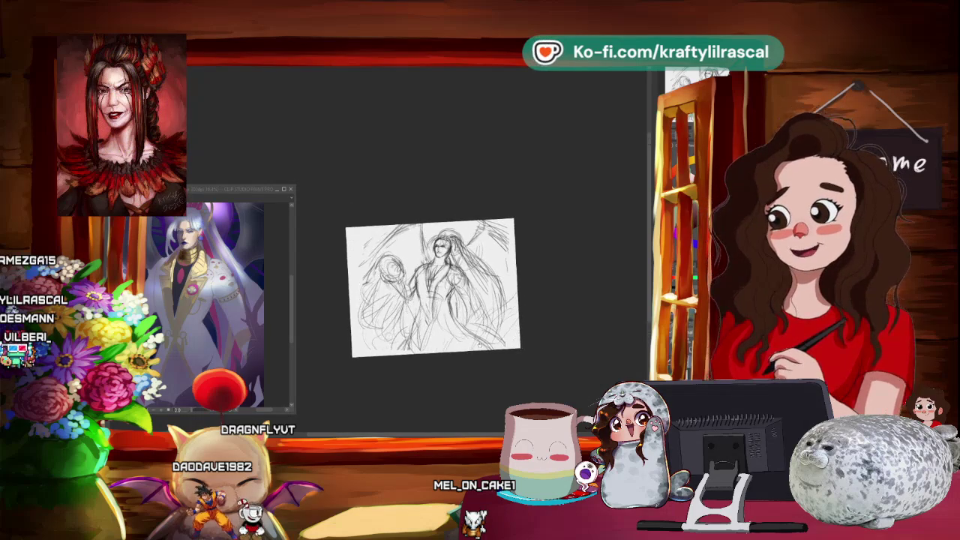
scroll(418, 269, up, 2)
drag(417, 268, 609, 287)
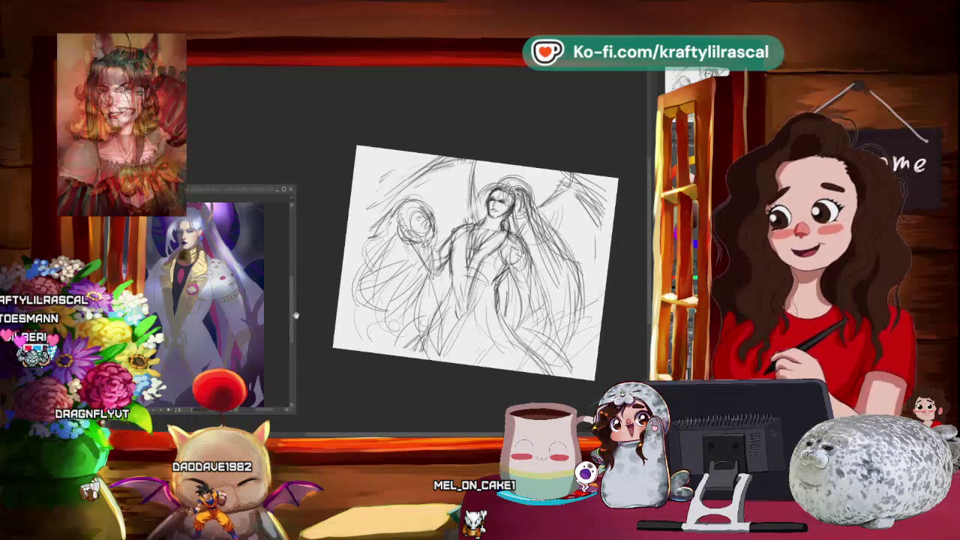
drag(298, 316, 329, 316)
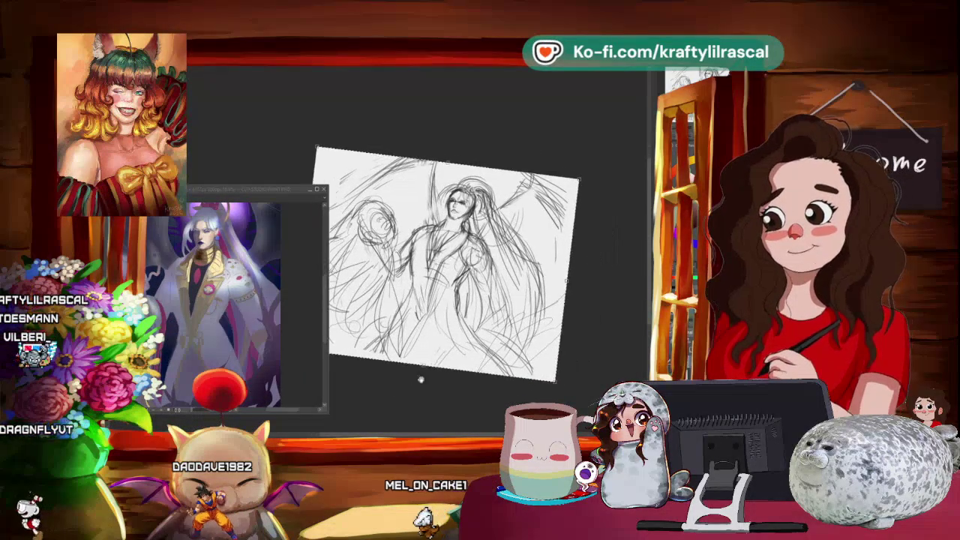
drag(462, 365, 465, 356)
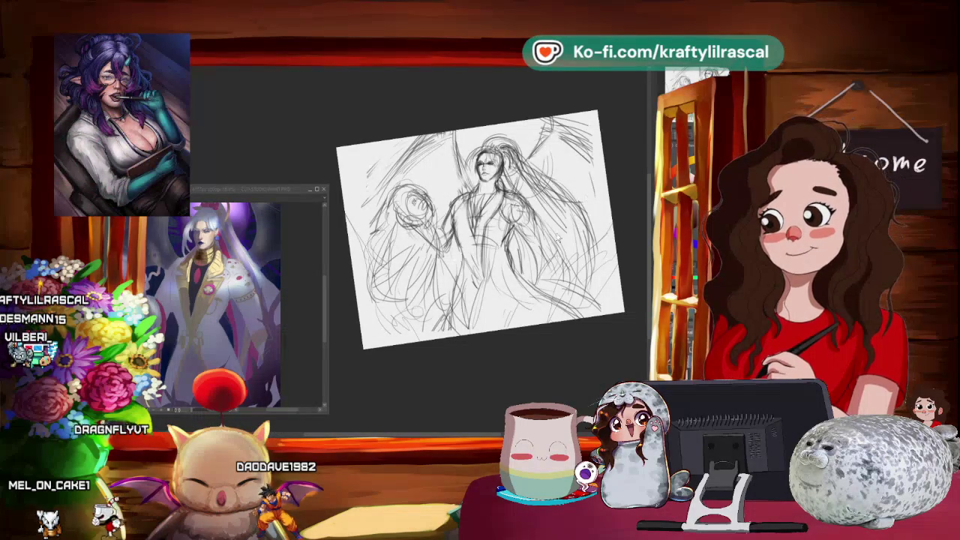
drag(480, 225, 488, 187)
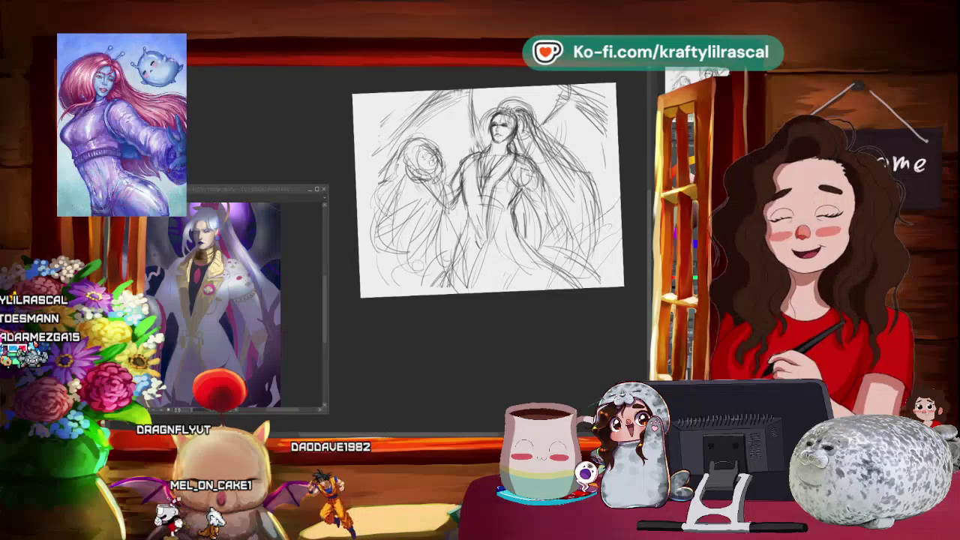
scroll(459, 350, up, 2)
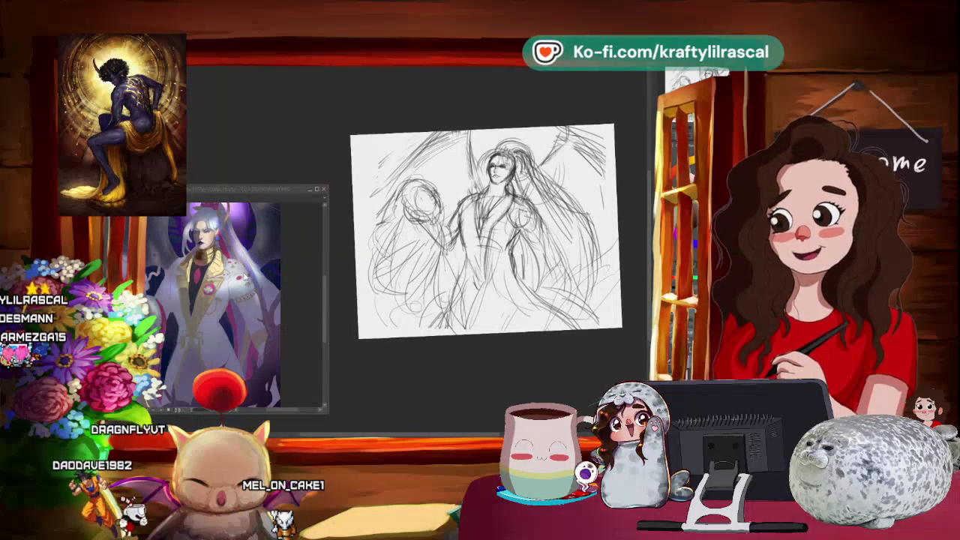
drag(476, 401, 572, 386)
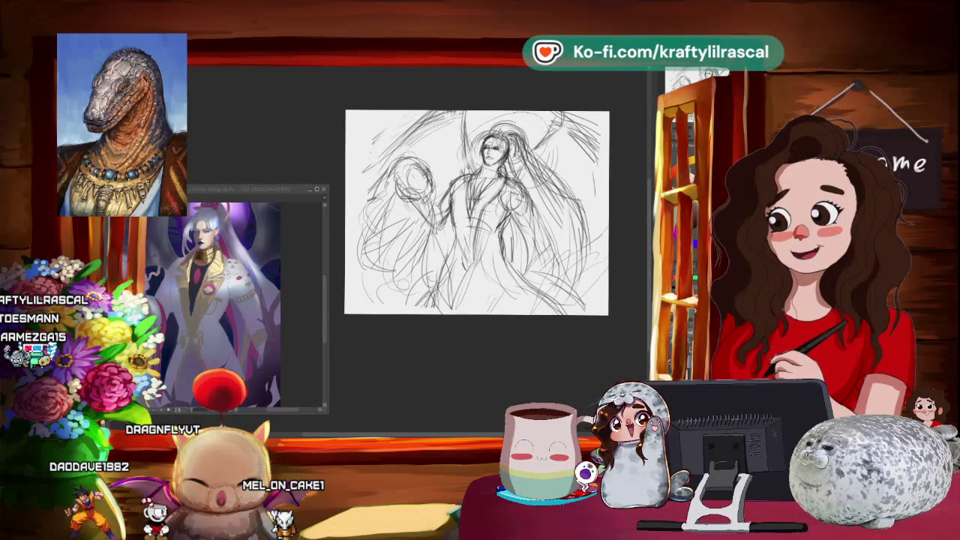
- Transform the selected head, apply it, and clear the selection
key(ctrl+t)
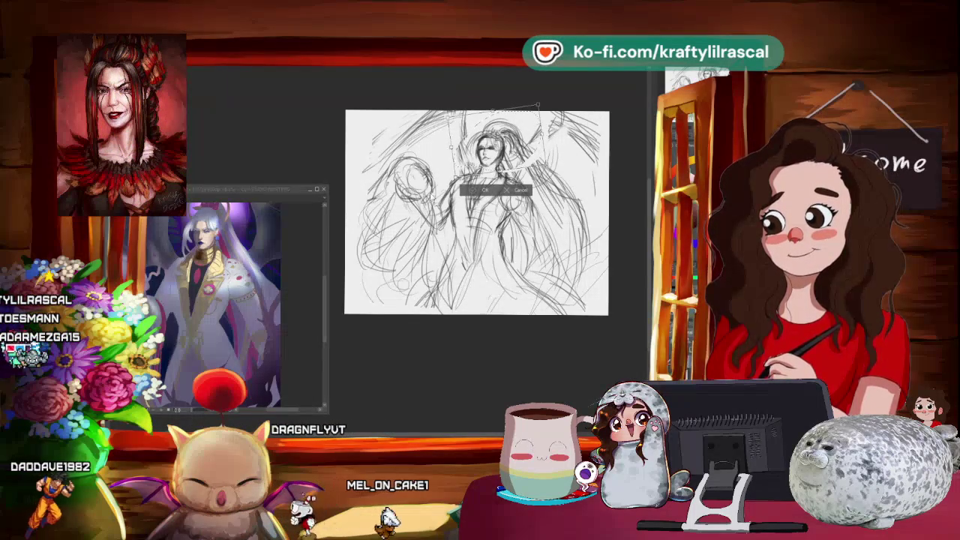
click(485, 193)
key(ctrl+d)
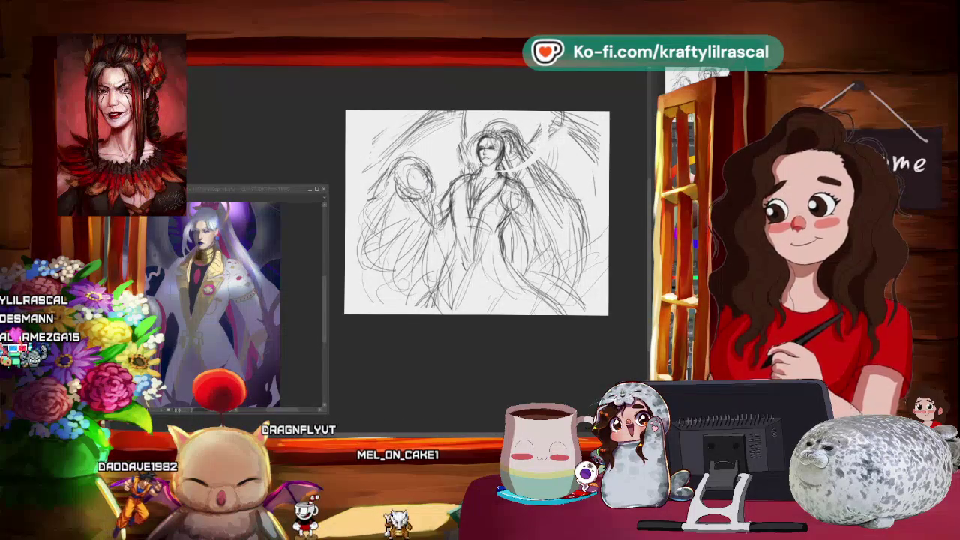
scroll(510, 158, up, 2)
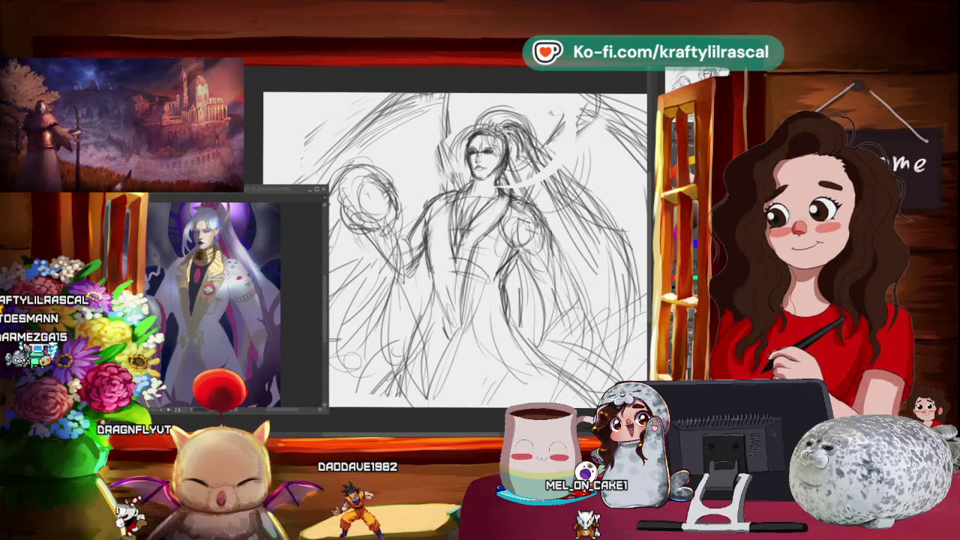
- Rotate the whole sketch layer slightly, straighten it level, and apply the transform
key(ctrl+minus)
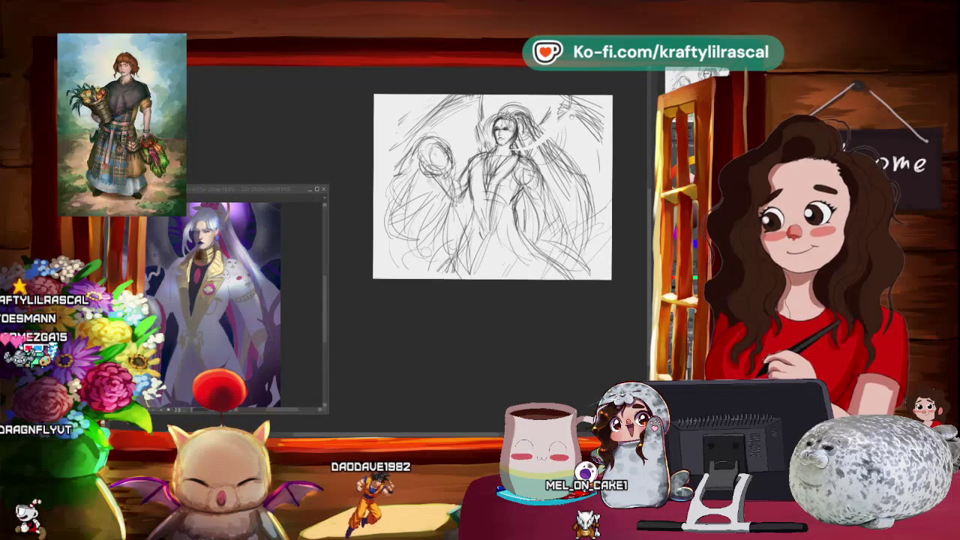
key(ctrl+plus)
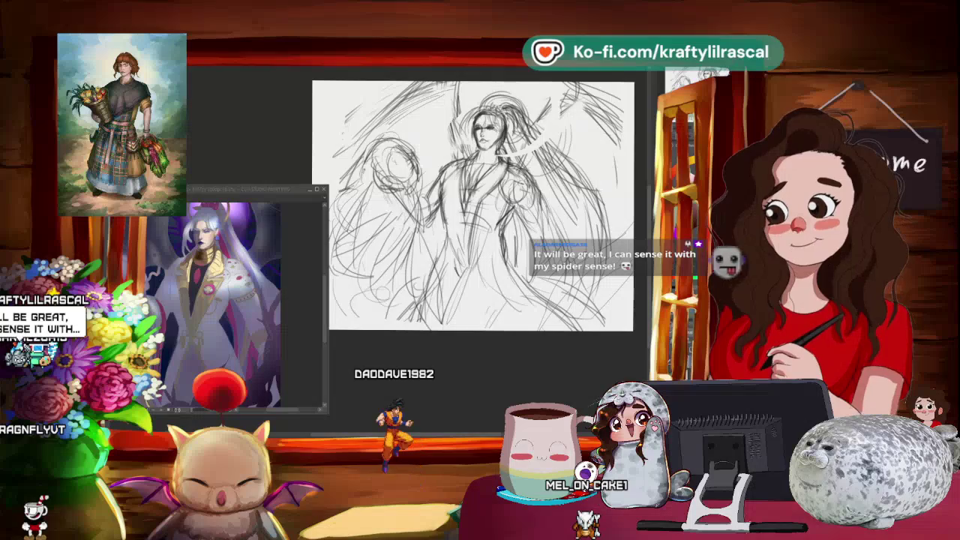
key(ctrl+t)
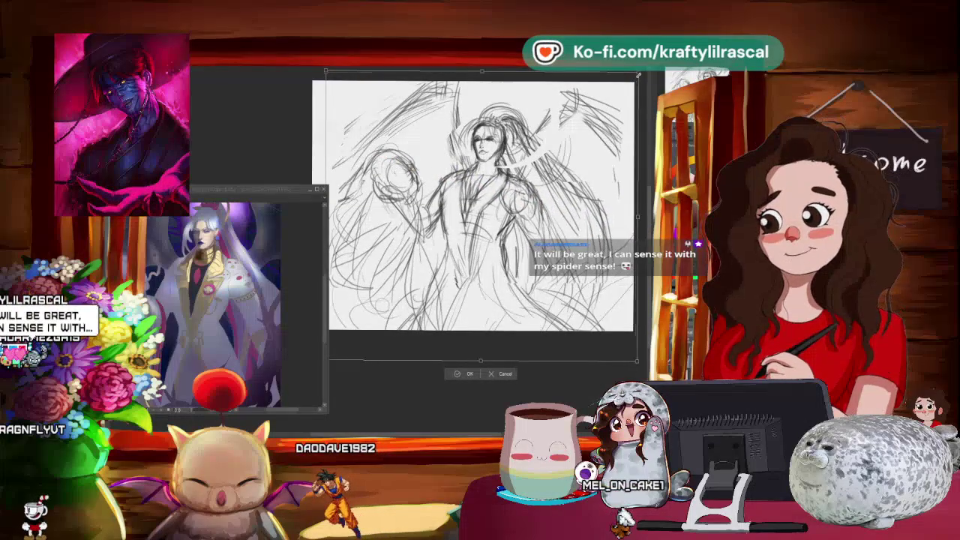
drag(637, 75, 639, 93)
mouse_move(250, 199)
mouse_down()
mouse_move(353, 150)
mouse_move(267, 191)
mouse_up()
mouse_move(449, 350)
mouse_down()
mouse_move(521, 338)
mouse_move(473, 383)
mouse_up()
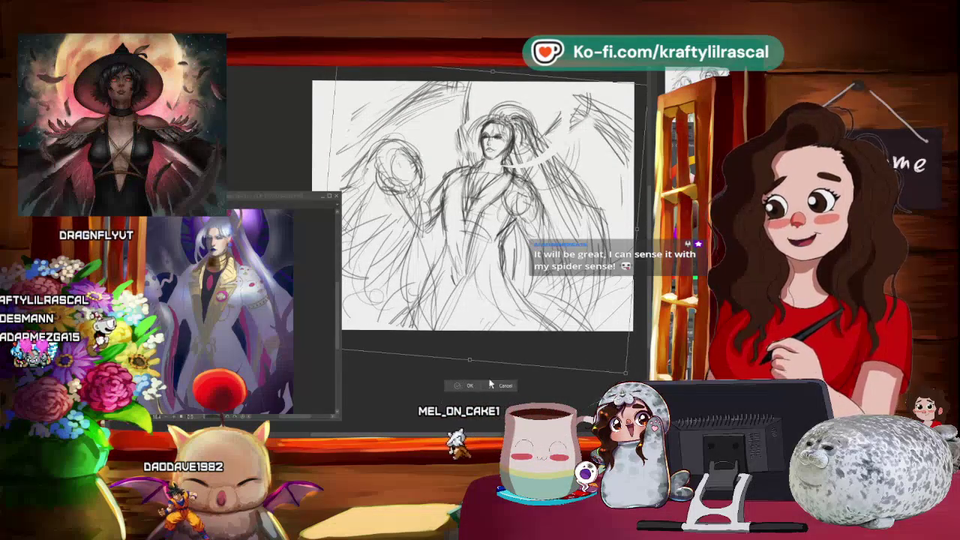
click(460, 386)
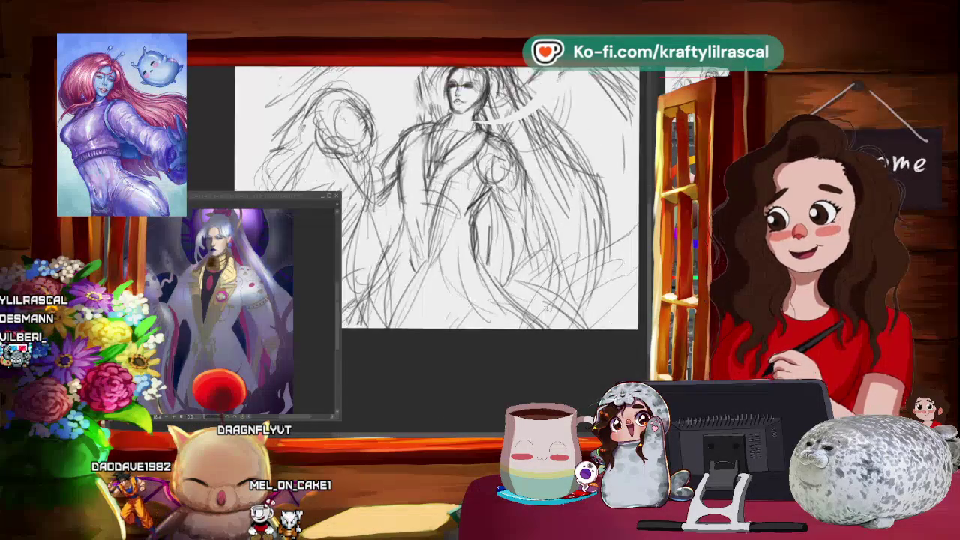
key(ctrl+minus)
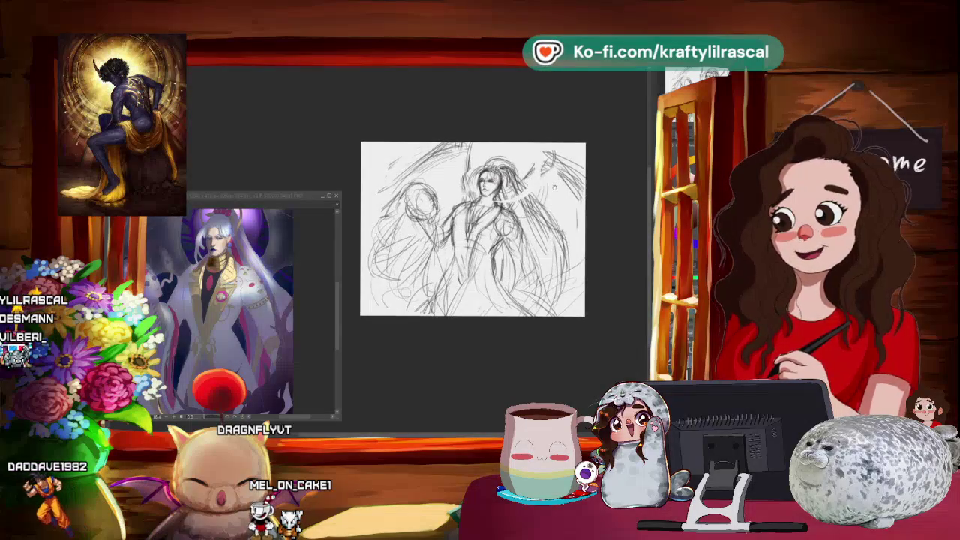
scroll(553, 186, up, 2)
drag(435, 247, 446, 251)
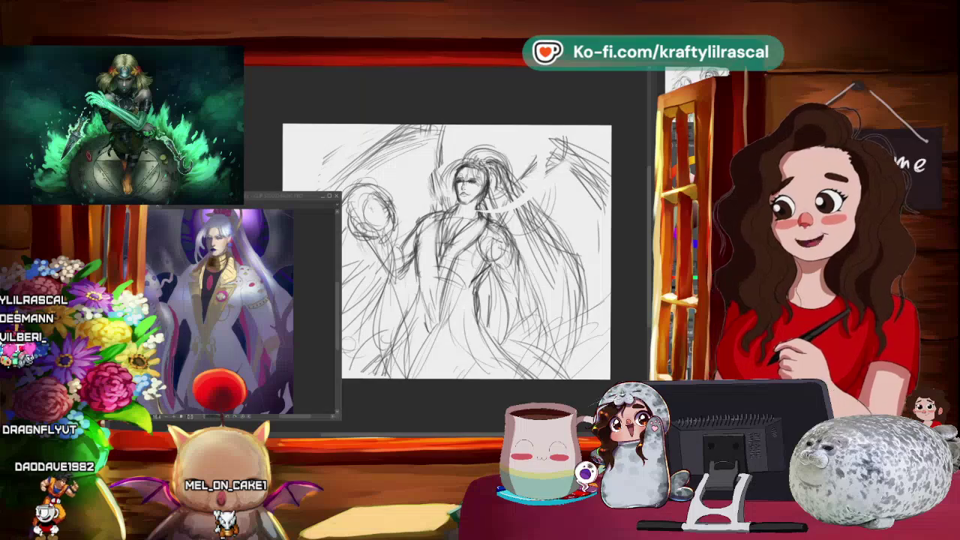
scroll(446, 255, up, 1)
scroll(446, 255, up, 1)
scroll(447, 255, up, 1)
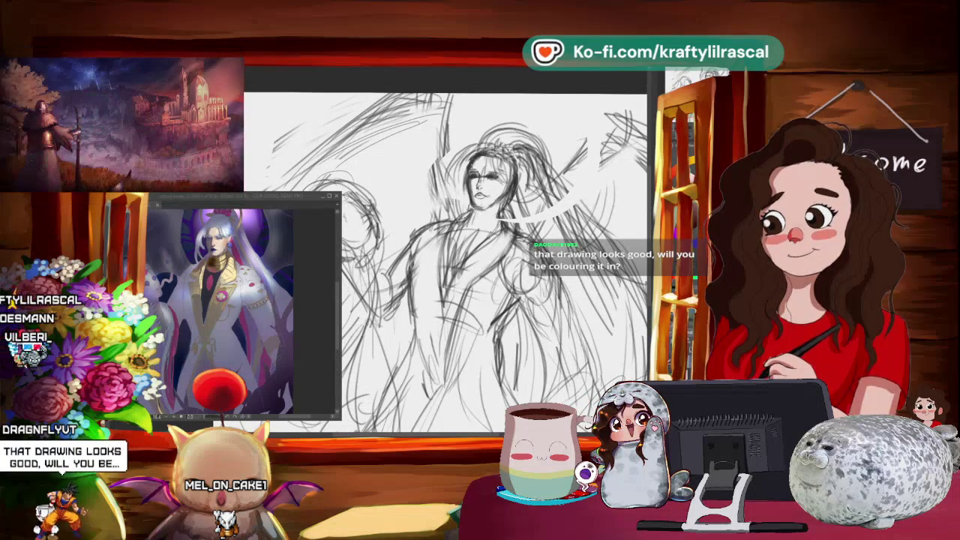
scroll(446, 255, down, 1)
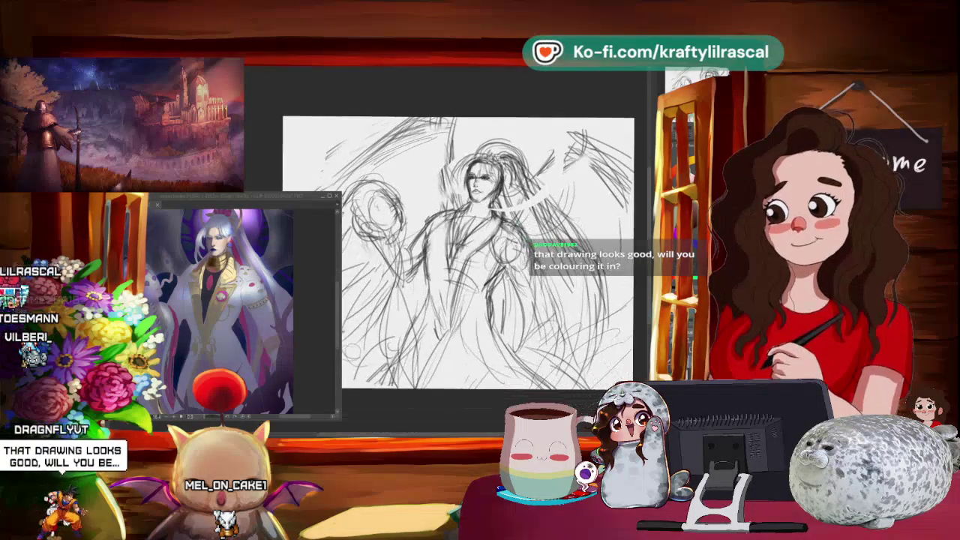
scroll(446, 255, down, 1)
scroll(480, 255, up, 1)
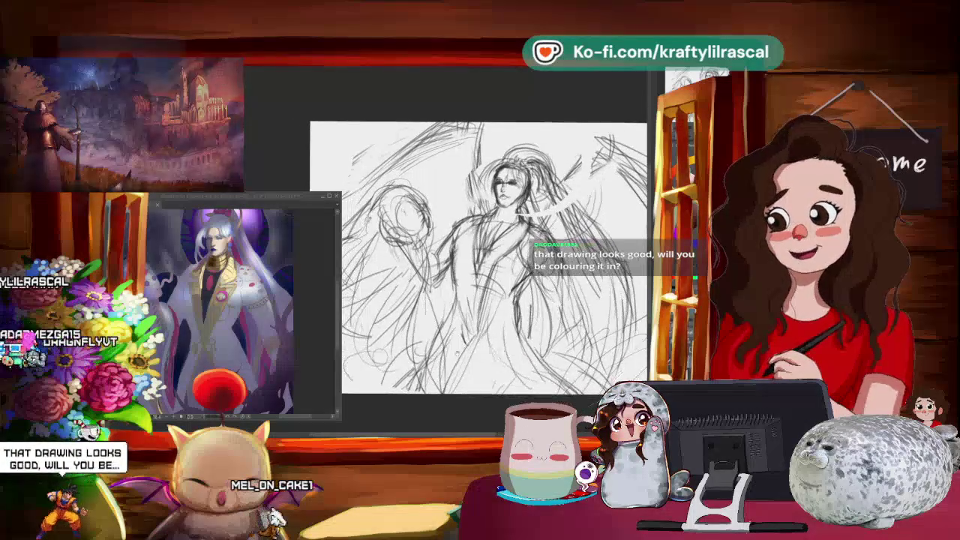
mouse_move(260, 194)
mouse_down()
mouse_move(381, 168)
mouse_move(221, 187)
mouse_up()
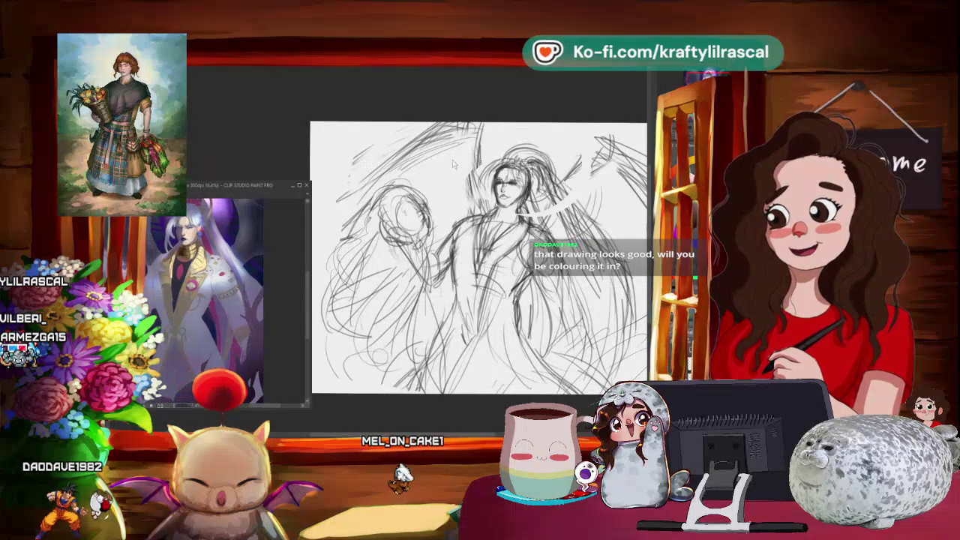
drag(480, 255, 468, 243)
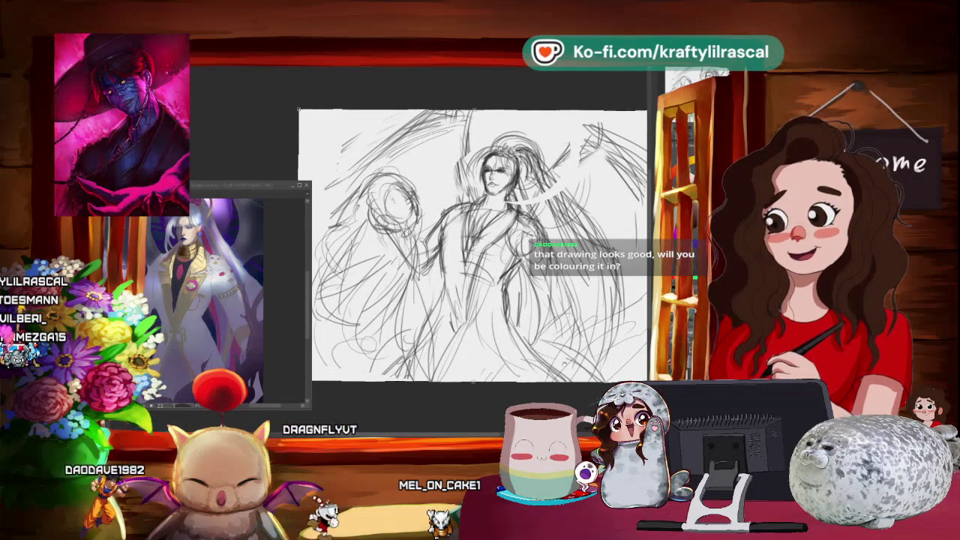
mouse_move(410, 399)
mouse_down()
mouse_move(444, 384)
mouse_move(433, 388)
mouse_up()
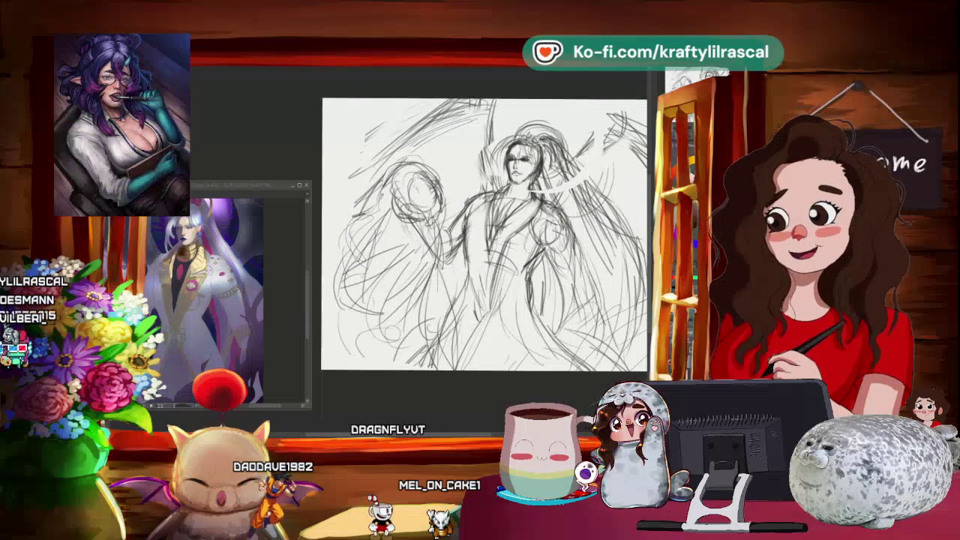
mouse_move(564, 403)
mouse_down()
mouse_move(505, 403)
mouse_move(516, 397)
mouse_up()
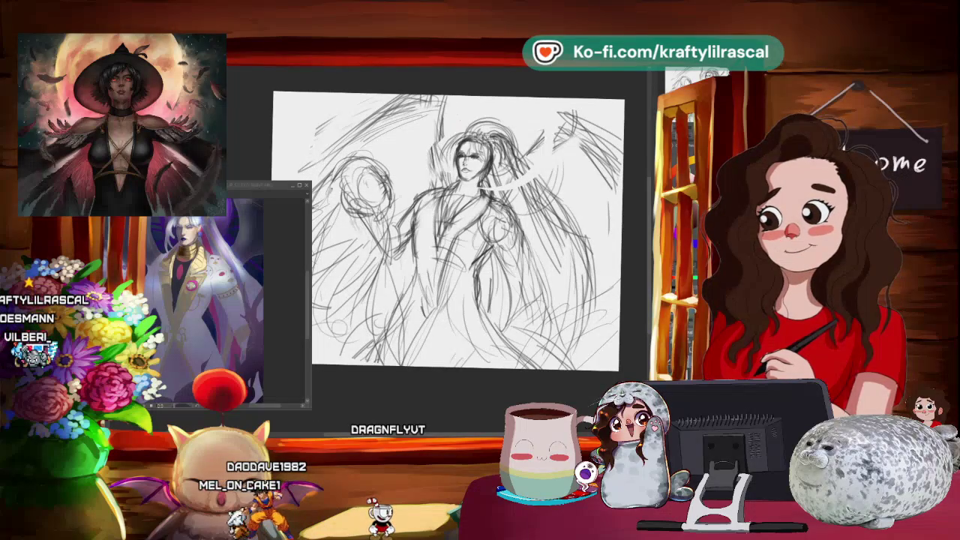
scroll(450, 233, up, 2)
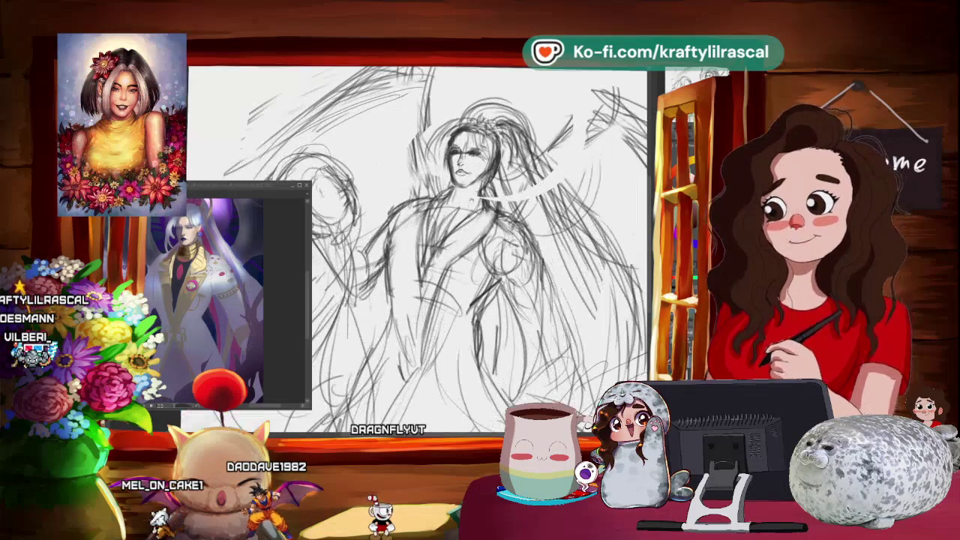
mouse_move(450, 262)
mouse_down()
mouse_move(480, 225)
mouse_move(465, 232)
mouse_up()
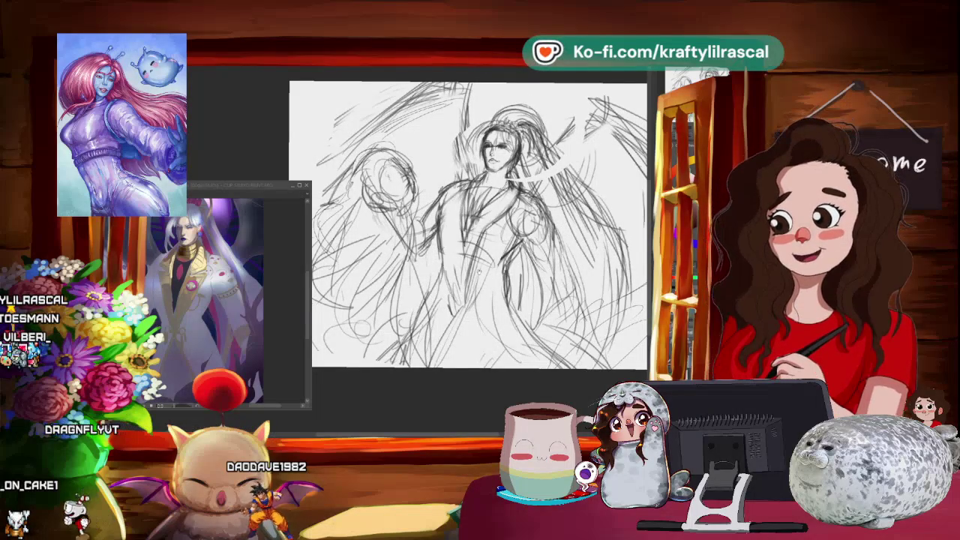
mouse_move(465, 225)
mouse_down()
mouse_move(435, 255)
mouse_move(454, 236)
mouse_up()
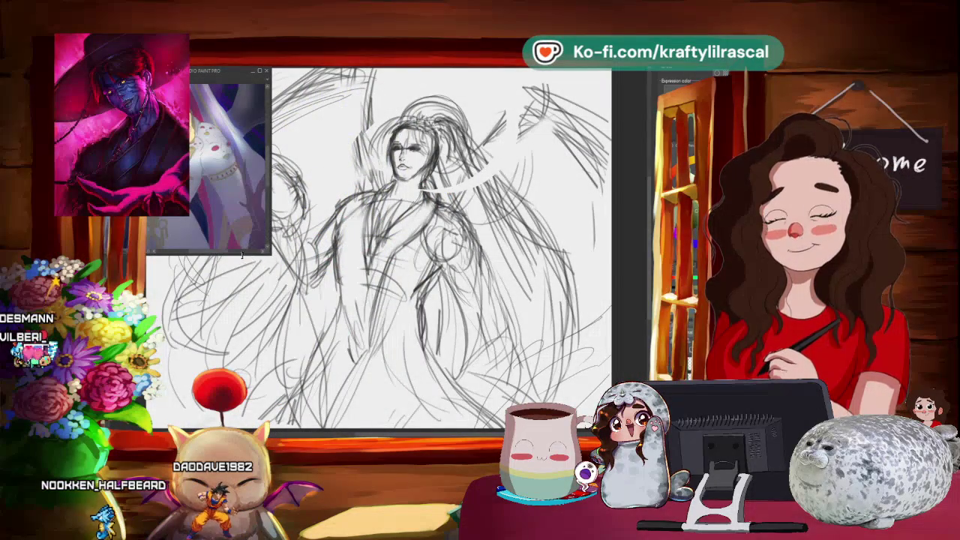
- Enlarge and reposition the Sub View reference so the whole figure shows, then zoom in on the figure
drag(244, 255, 244, 345)
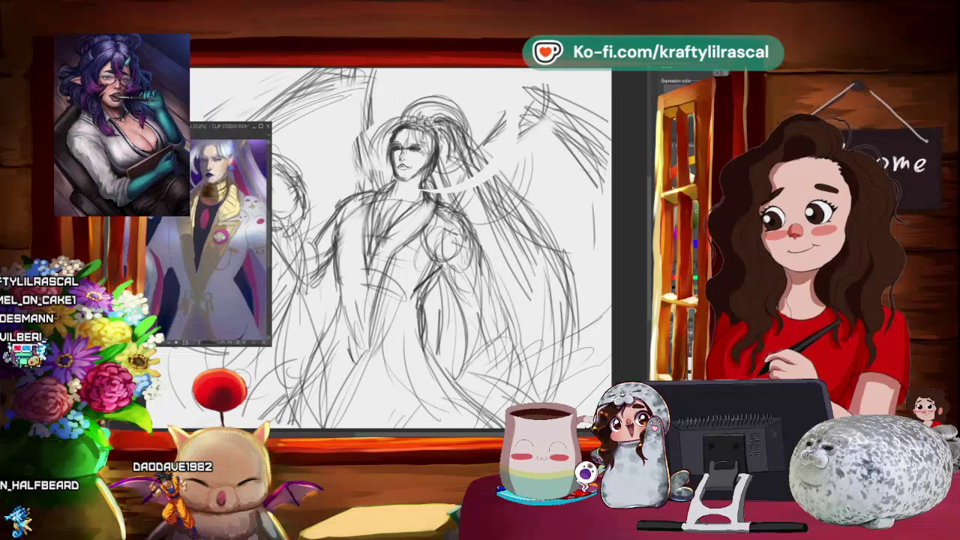
drag(225, 114, 217, 196)
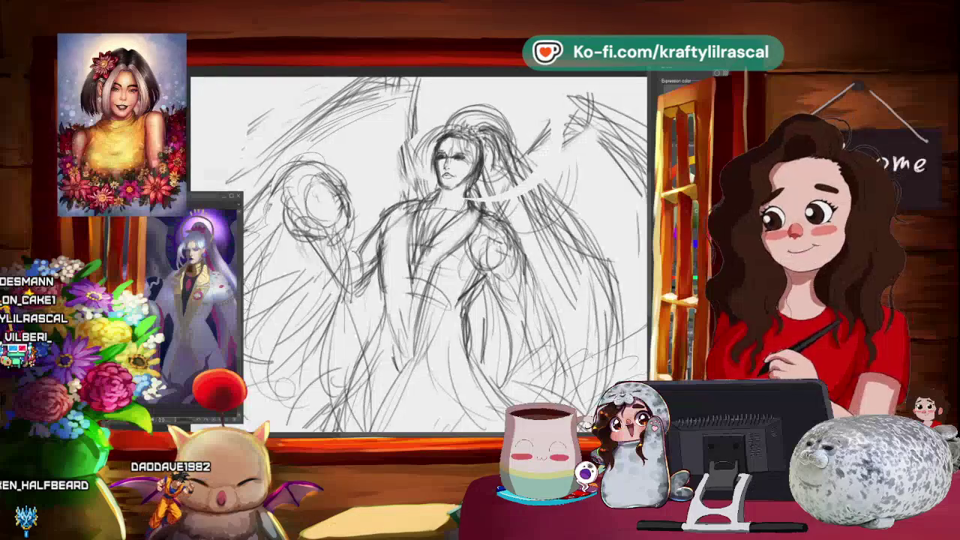
scroll(487, 285, down, 3)
scroll(450, 285, up, 2)
scroll(450, 285, up, 2)
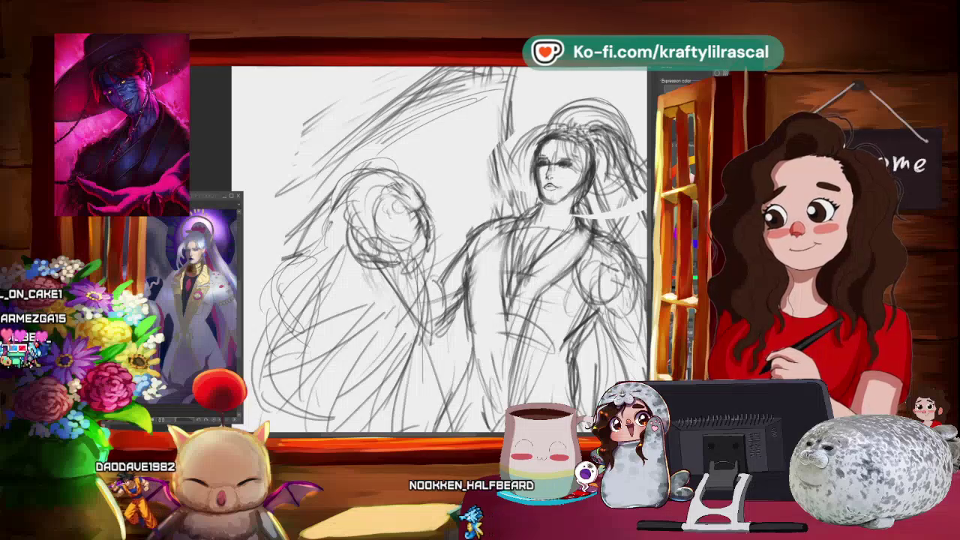
key(ctrl+minus)
drag(512, 271, 447, 255)
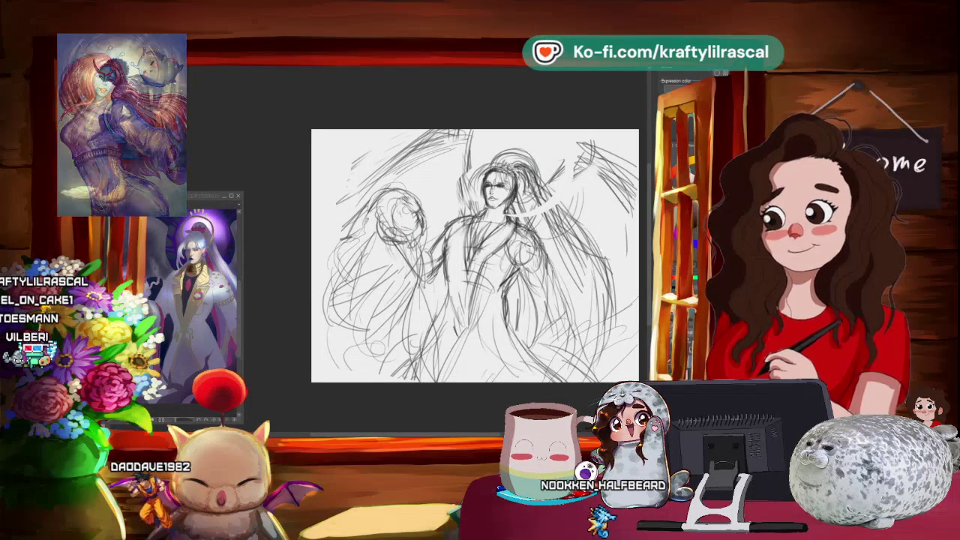
scroll(543, 143, down, 1)
scroll(543, 143, down, 1)
drag(543, 143, 475, 143)
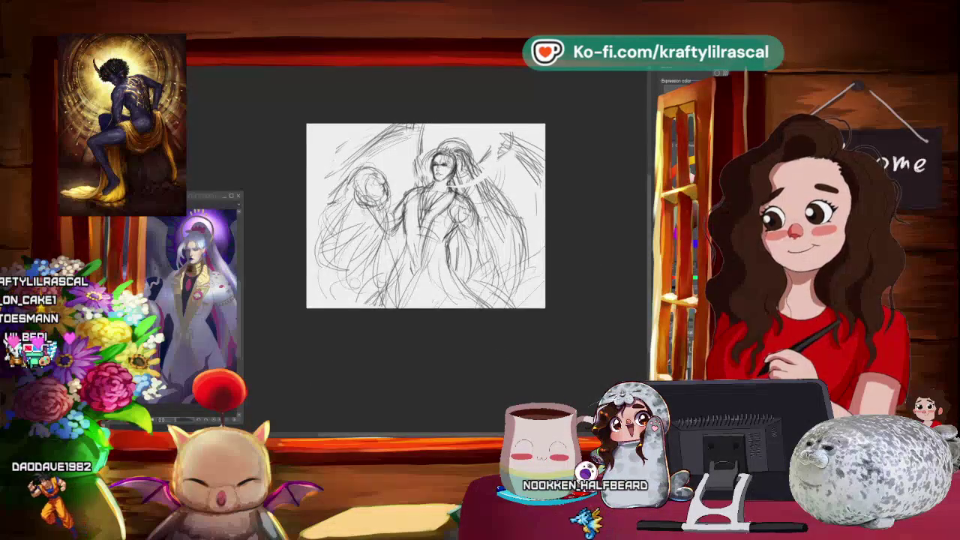
scroll(480, 230, up, 1)
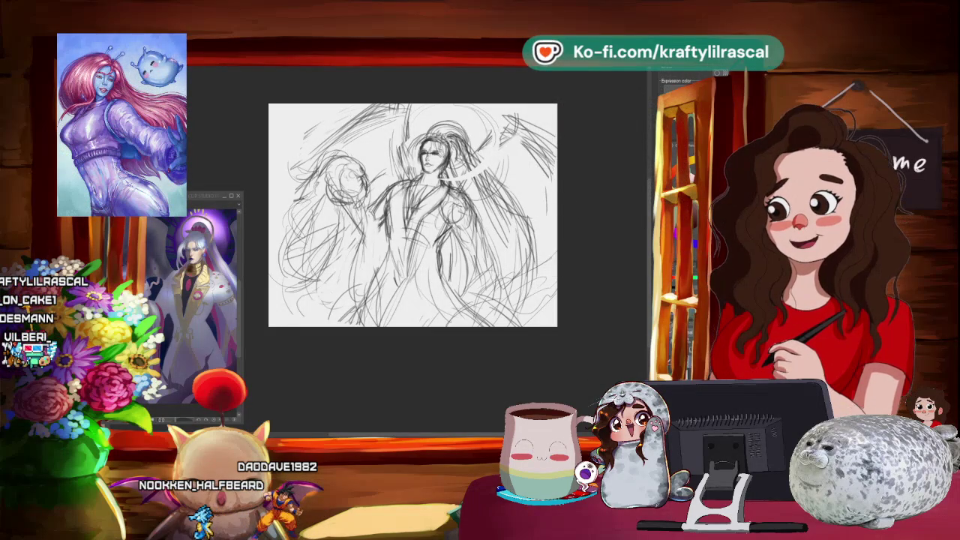
- Zoom out slightly and adjust the view around the winged figure sketch
key(ctrl+minus)
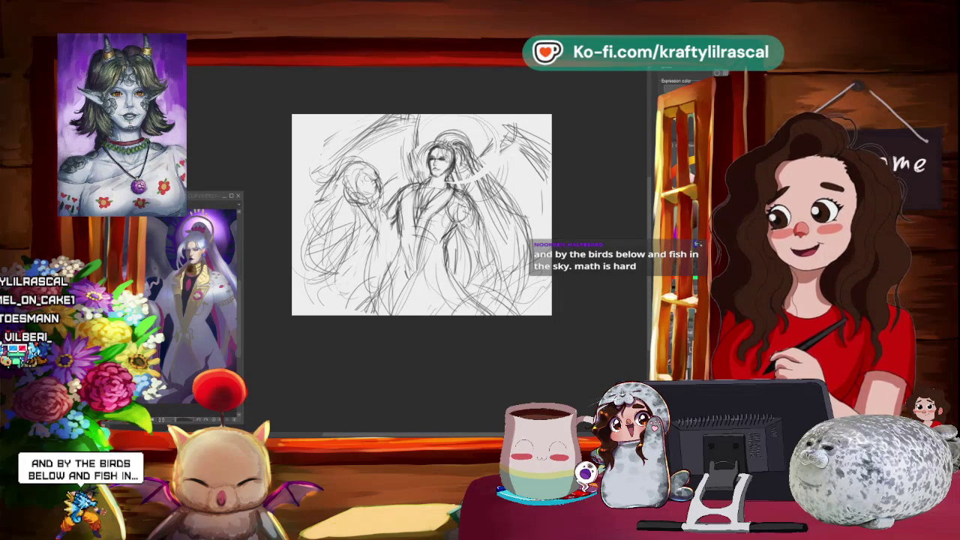
scroll(422, 210, down, 1)
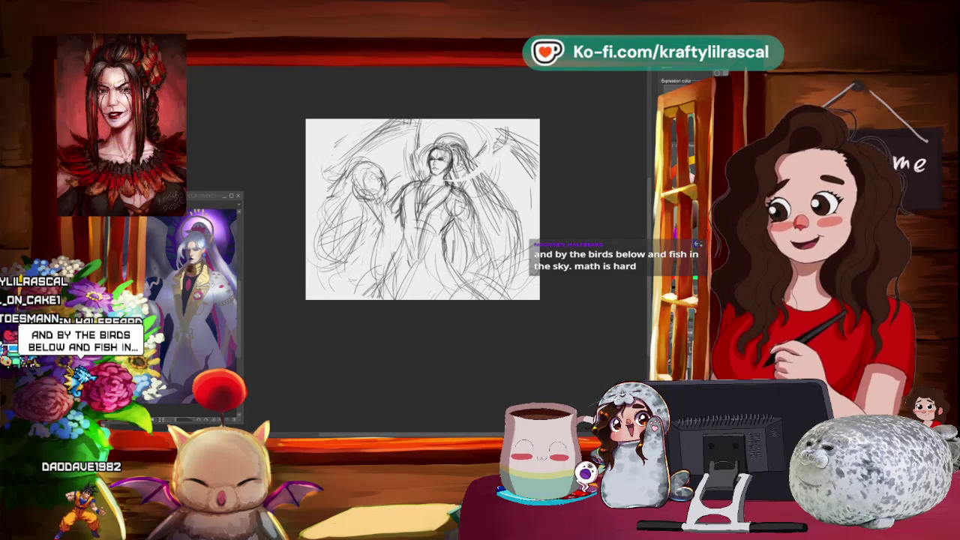
scroll(375, 218, up, 2)
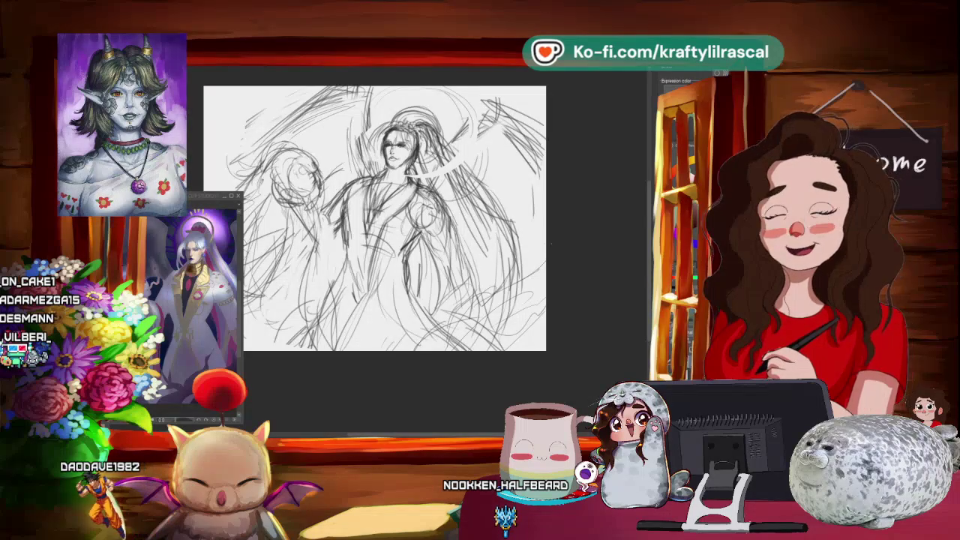
scroll(390, 173, up, 2)
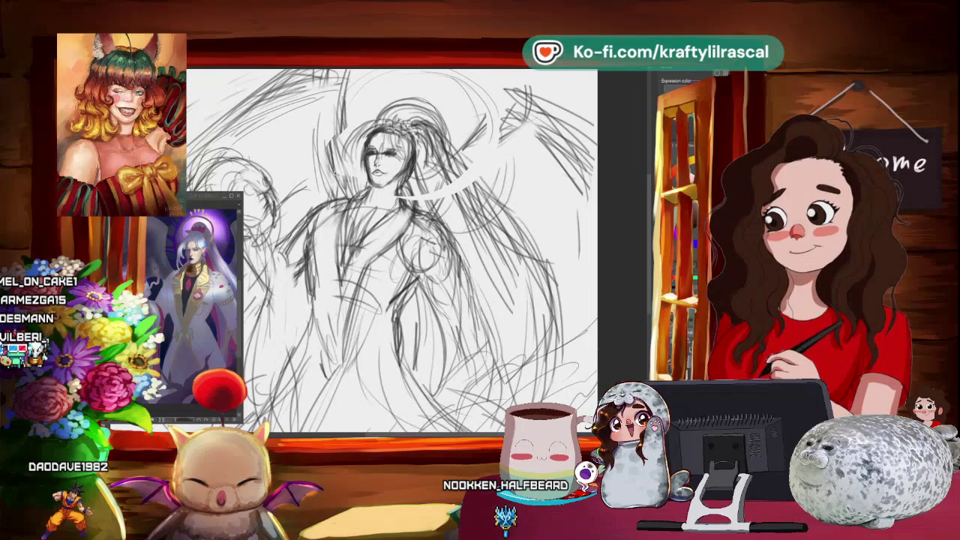
- Lasso the figure's head and apply a Transform to resize it
scroll(390, 218, down, 2)
scroll(403, 251, up, 1)
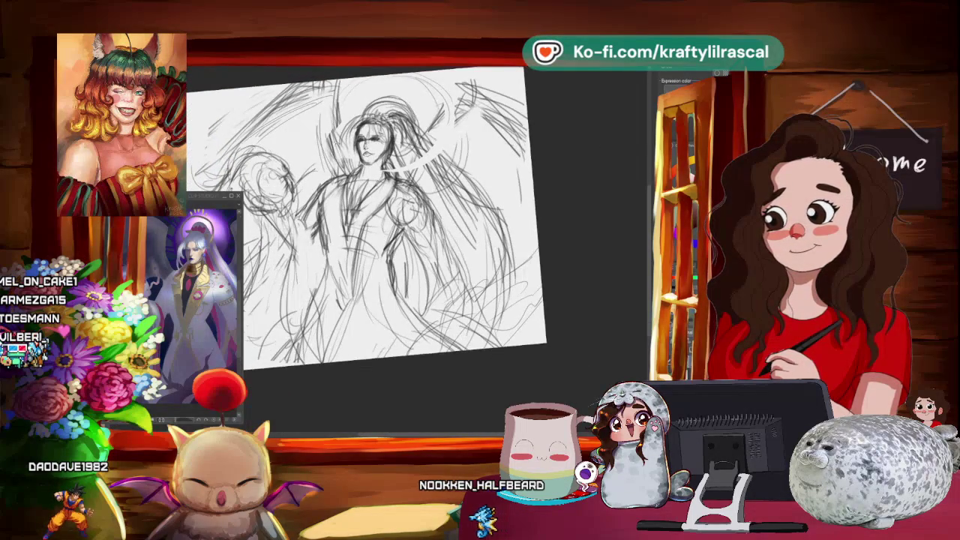
scroll(403, 251, up, 1)
scroll(402, 251, up, 1)
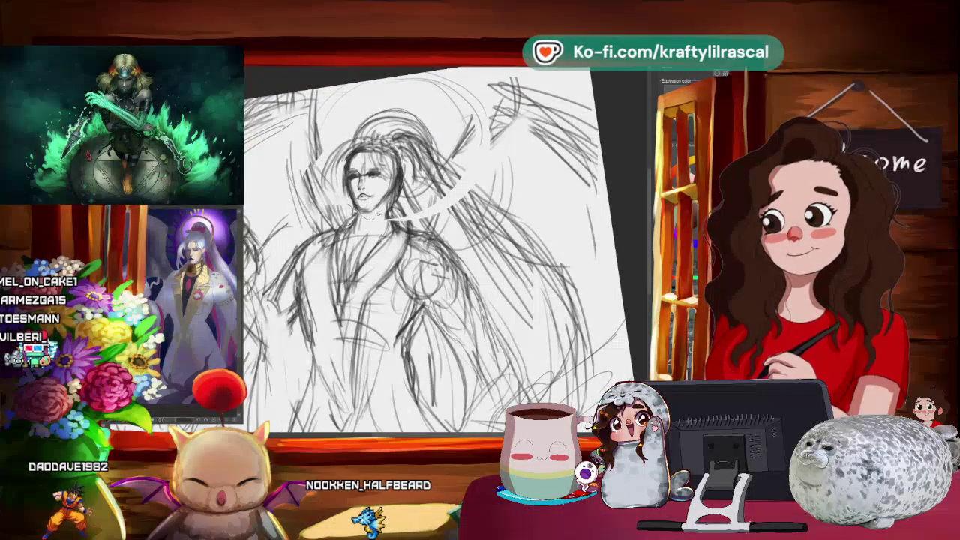
drag(353, 136, 339, 201)
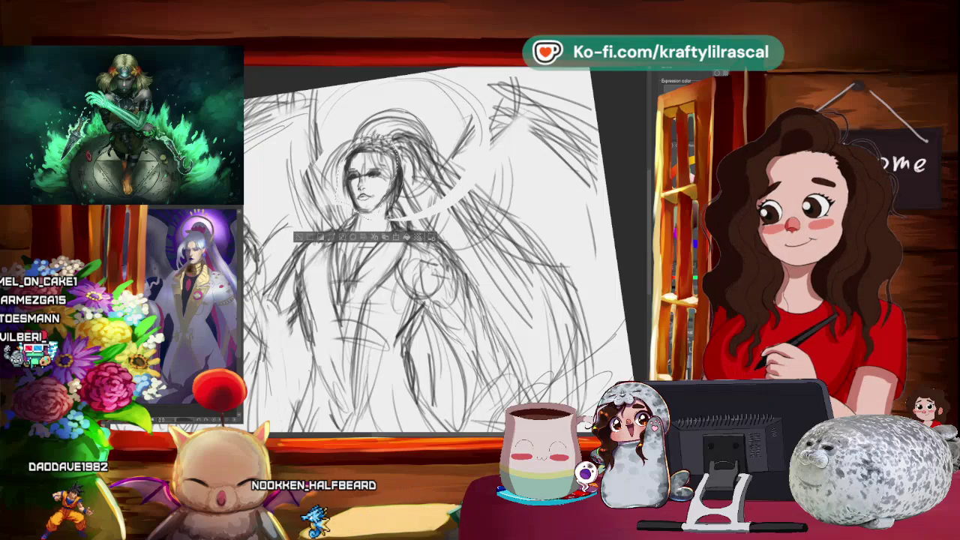
click(397, 238)
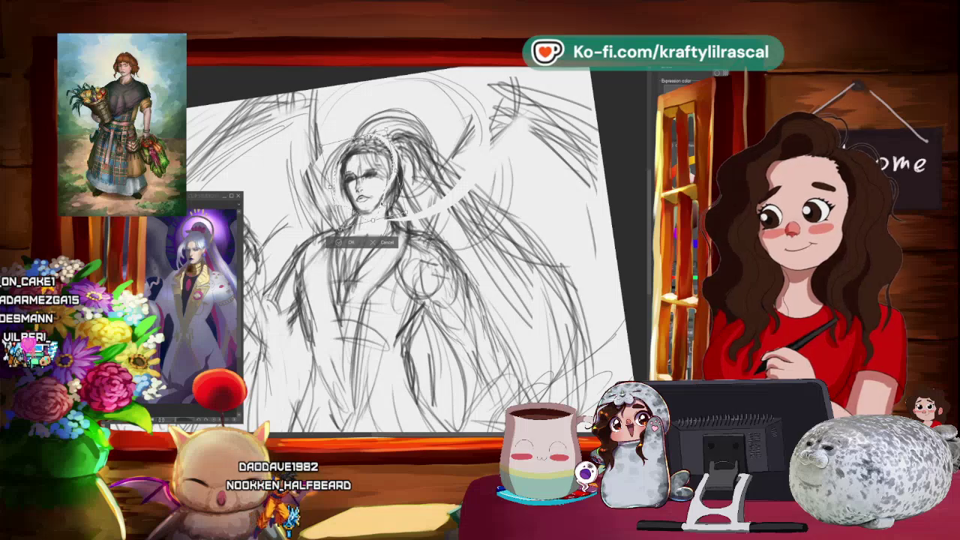
click(344, 243)
scroll(367, 247, down, 2)
- Return the canvas rotation to upright and sketch new strokes on the face
scroll(375, 255, up, 2)
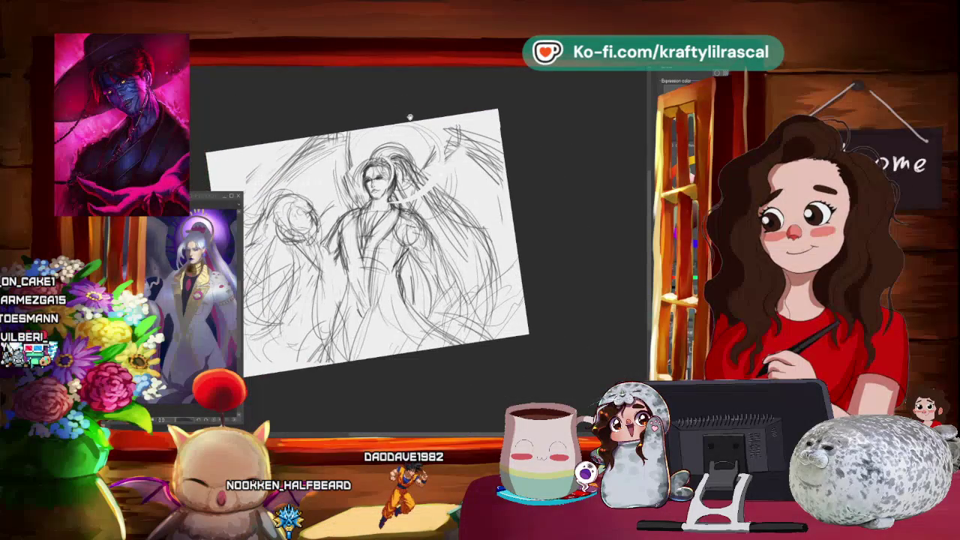
scroll(375, 255, up, 1)
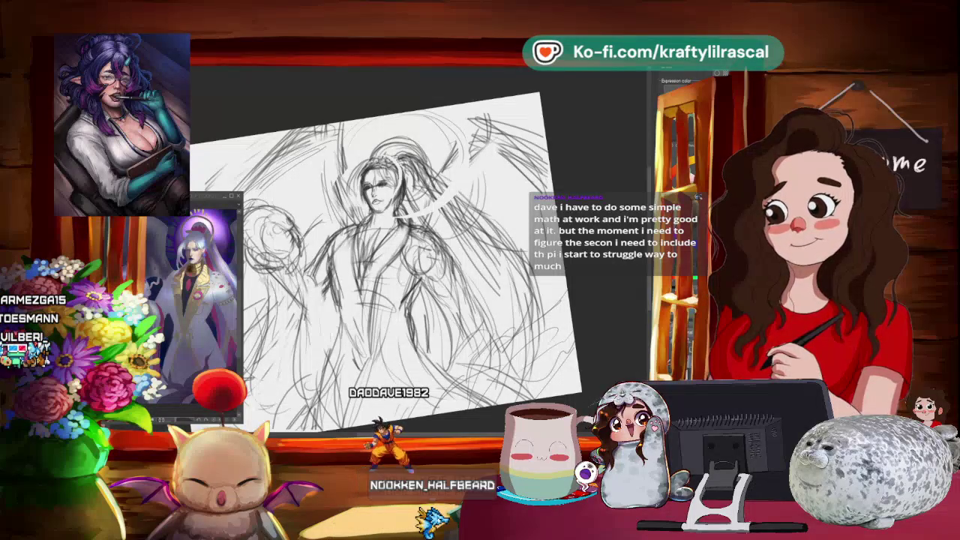
drag(551, 144, 559, 127)
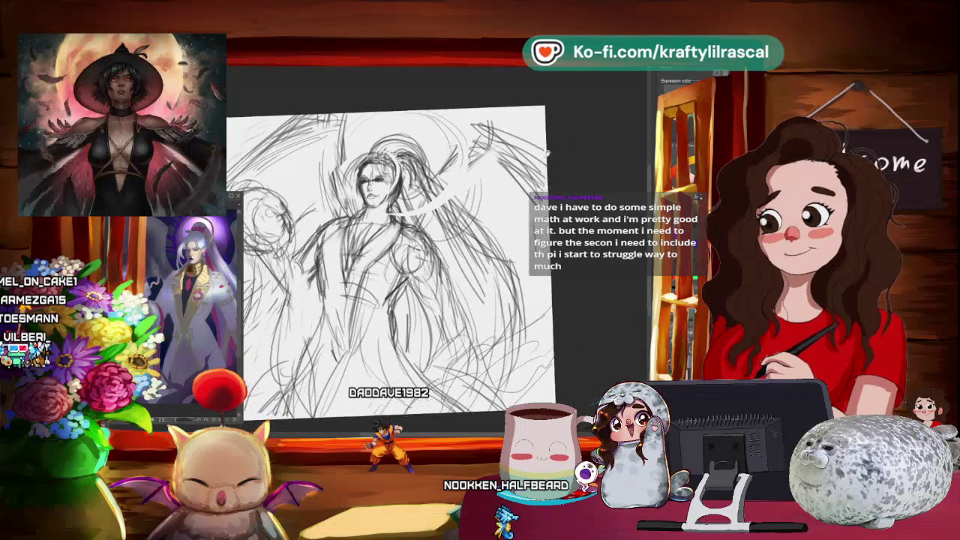
scroll(420, 248, up, 1)
scroll(420, 247, up, 1)
scroll(420, 247, up, 2)
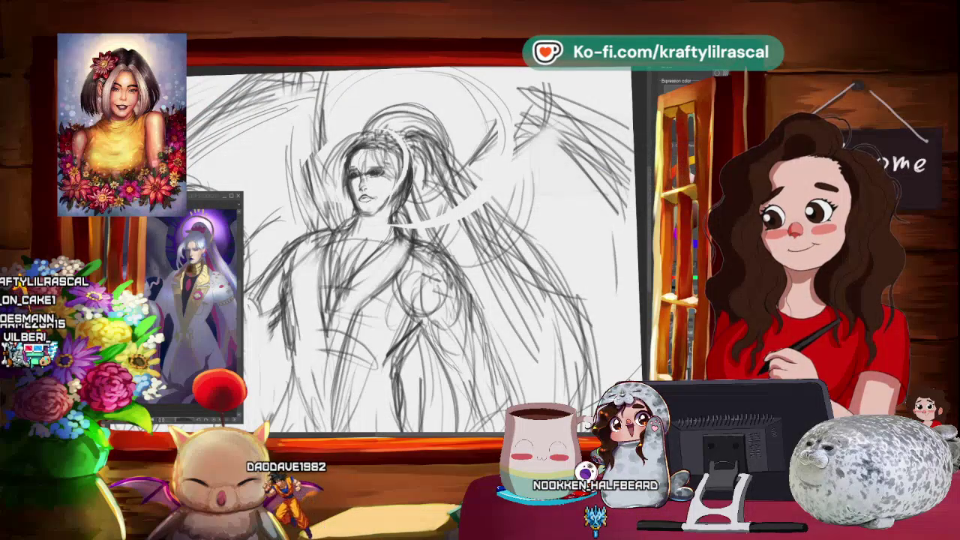
drag(353, 169, 390, 180)
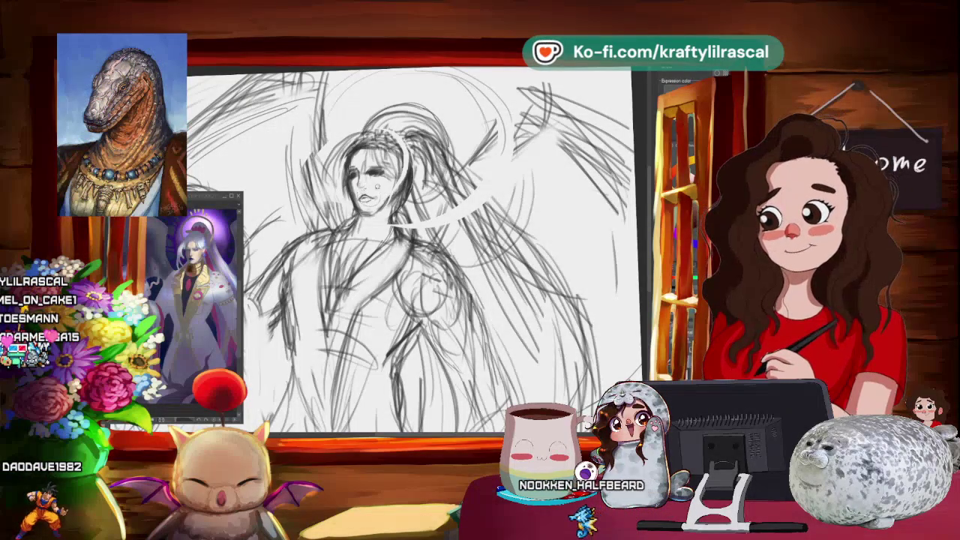
- Reshape the mouth area with a Ctrl+T transform, commit it, and deselect
key(ctrl+t)
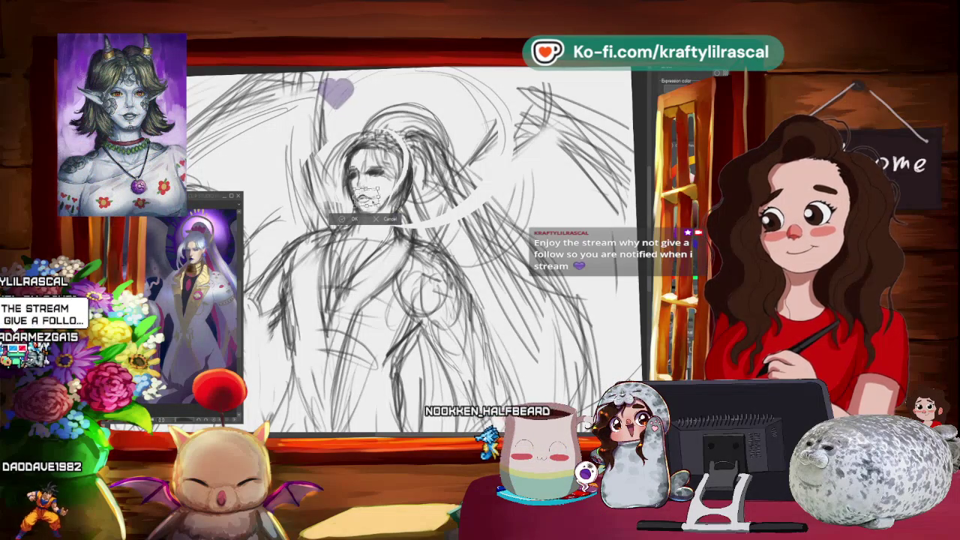
key(Return)
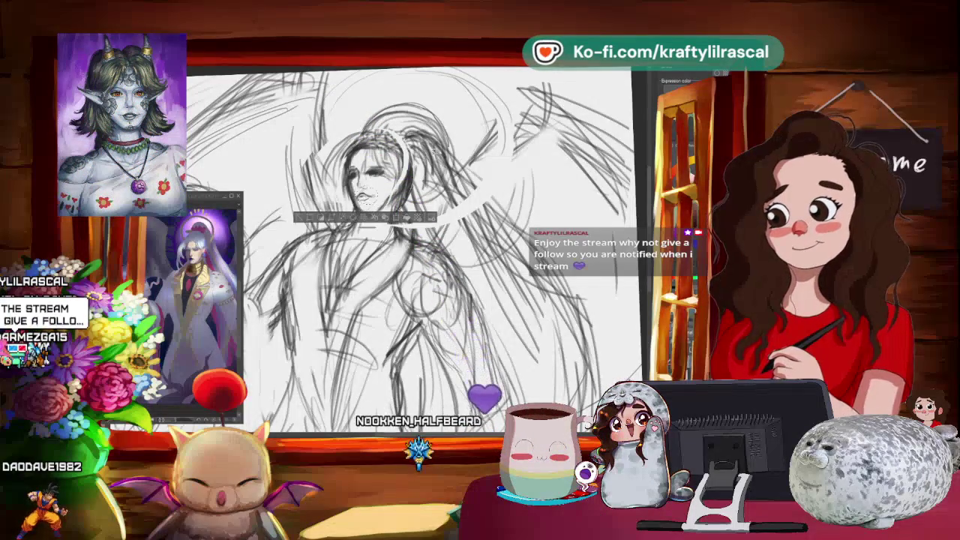
click(304, 219)
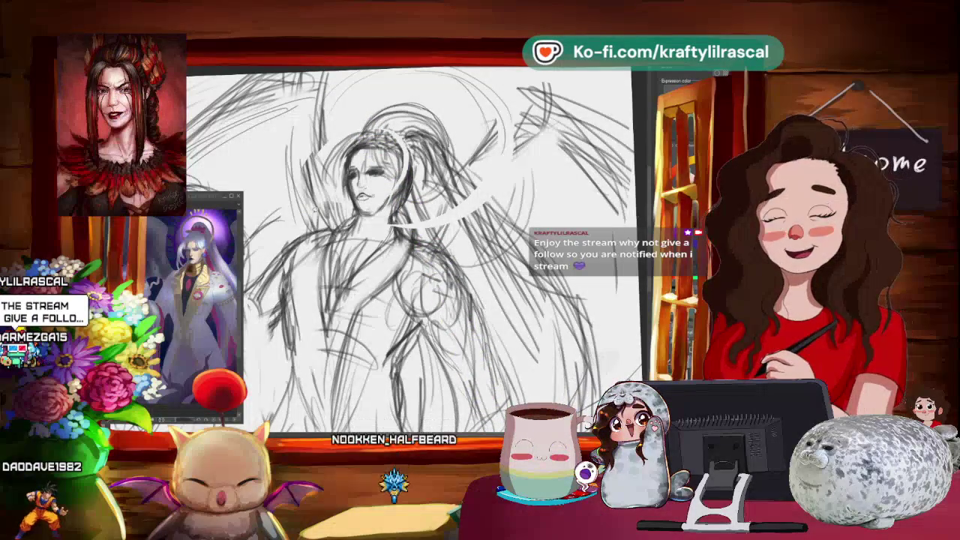